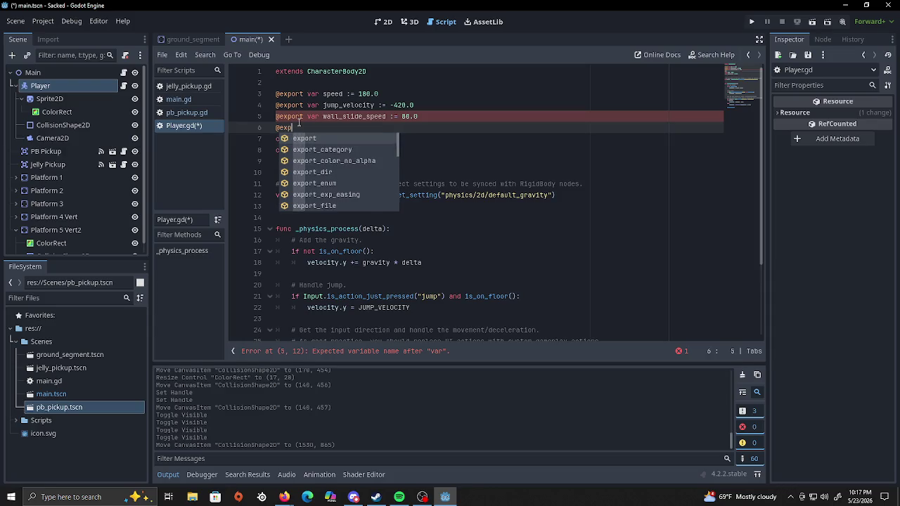
text(ort var wall)
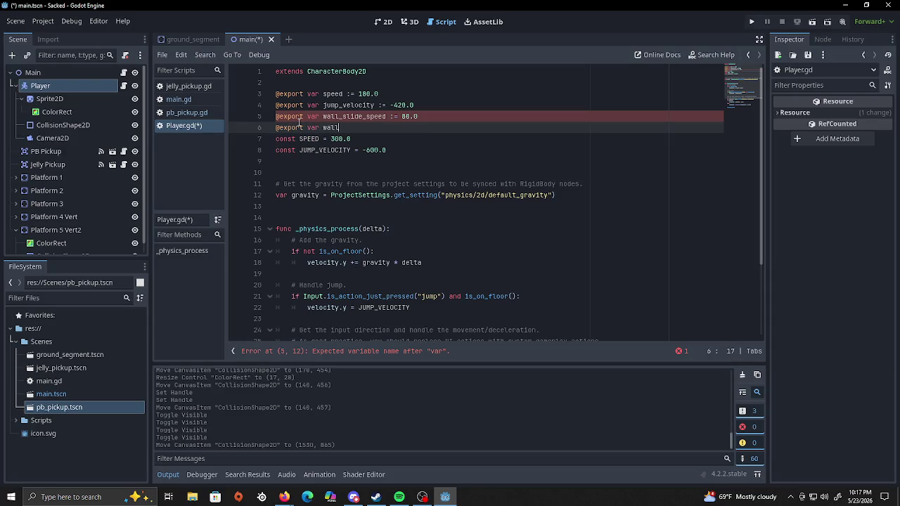
text(_jump_push)
text( :=)
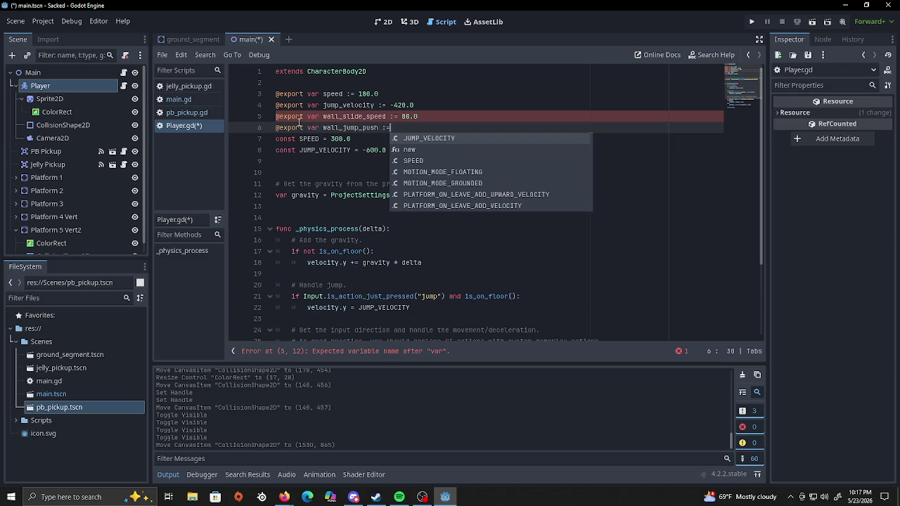
text( 300)
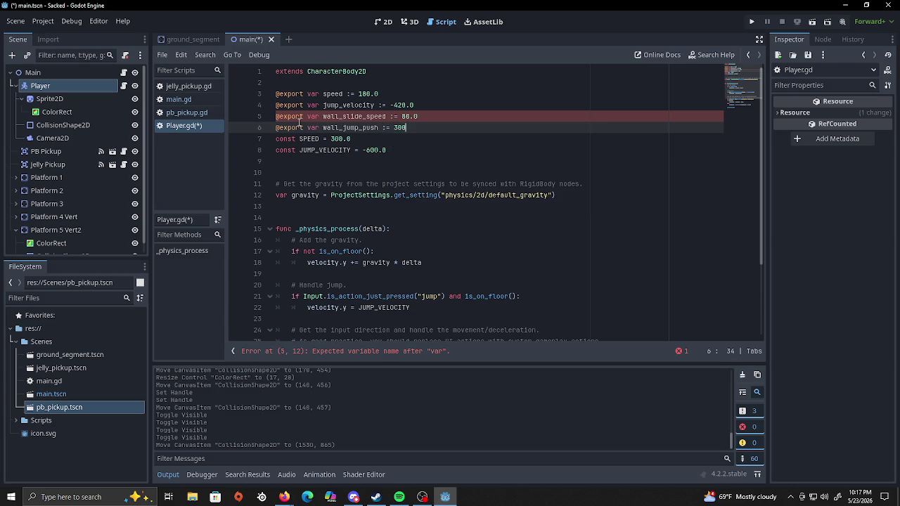
text(.0)
key(Return)
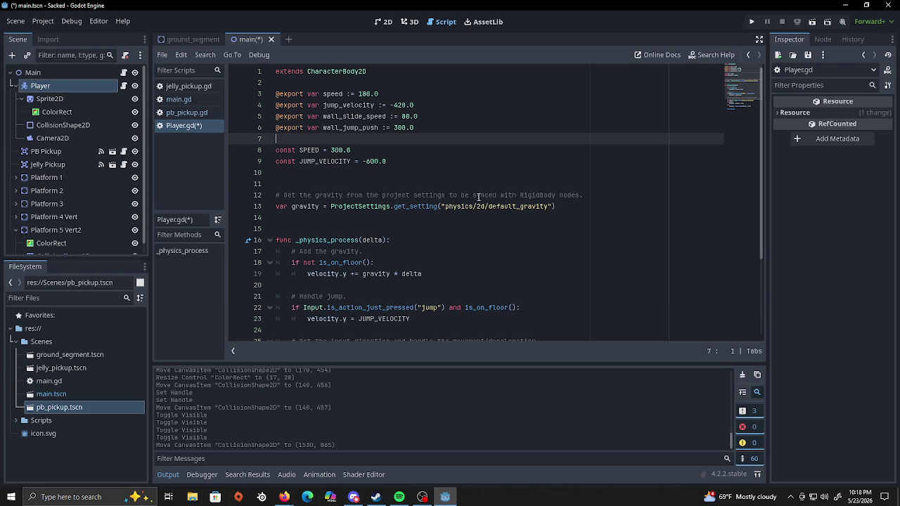
click(449, 274)
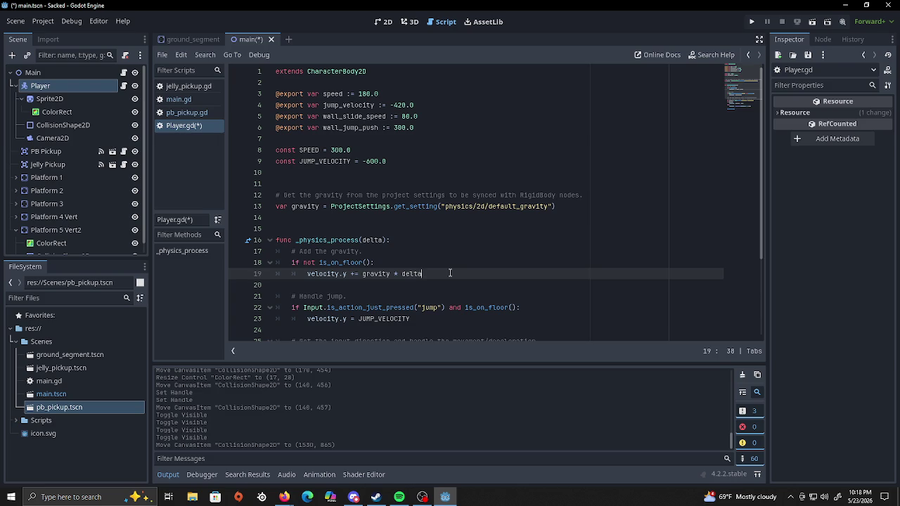
scroll(488, 265, down, 3)
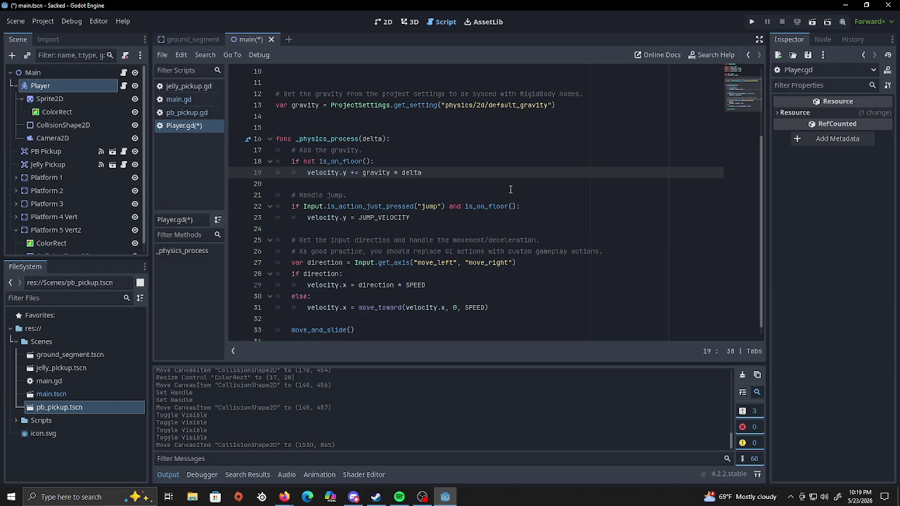
scroll(510, 189, down, 1)
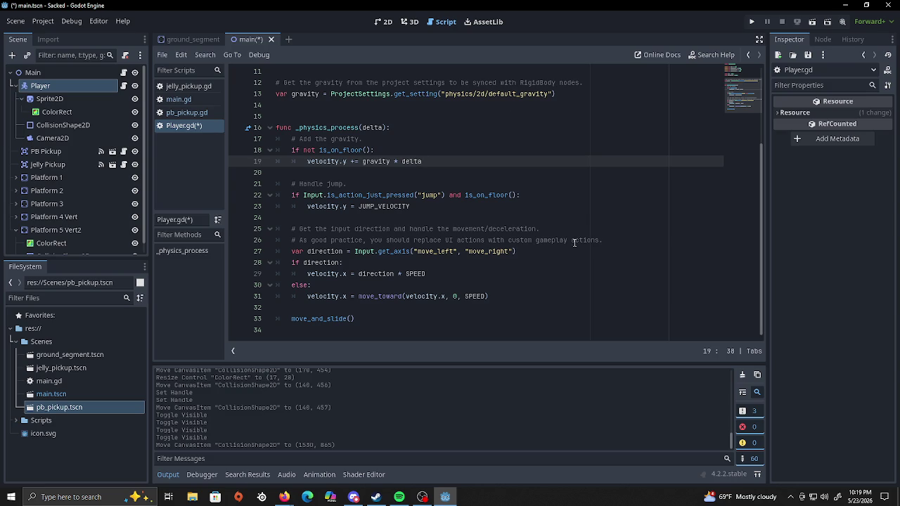
Delete the two movement comment lines and indent the blank line after the jump code.
drag(609, 240, 289, 229)
key(BackSpace)
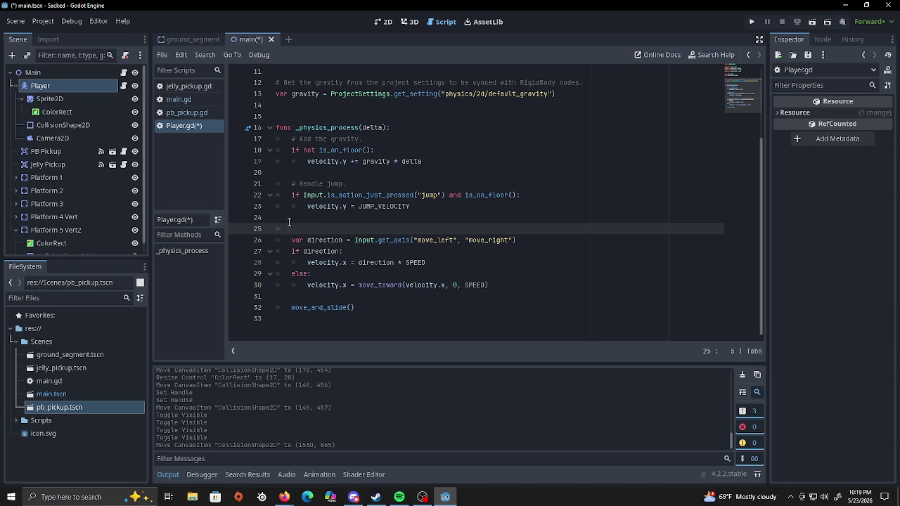
click(296, 220)
key(Tab)
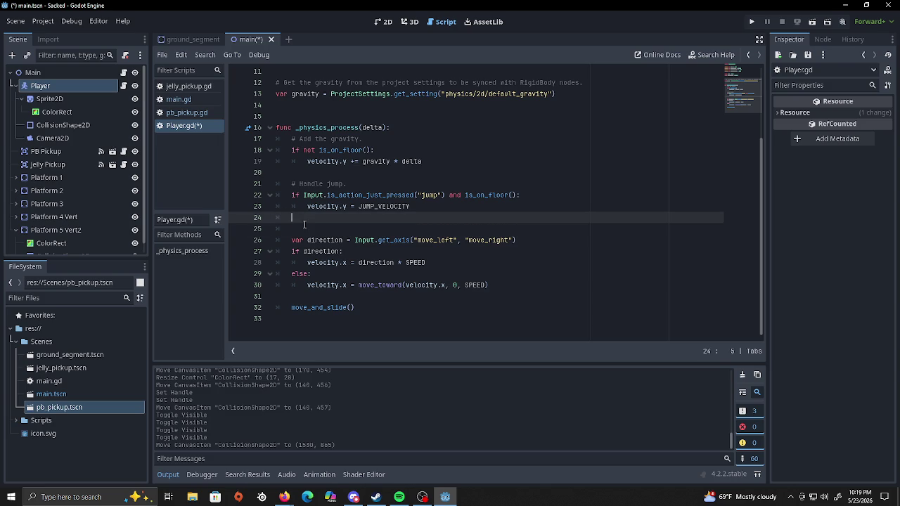
Write 'if direction != 0:' with the body 'velocity.x = direction * speed'.
text(if direction)
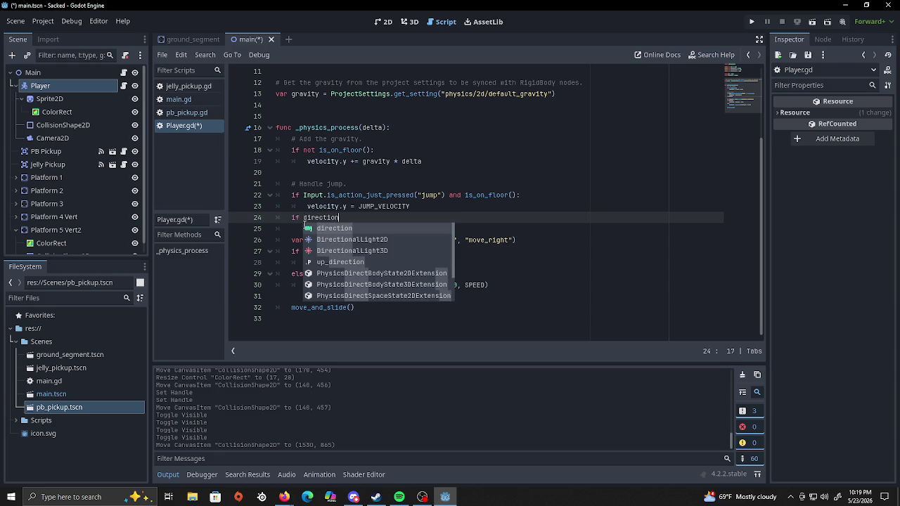
text( !)
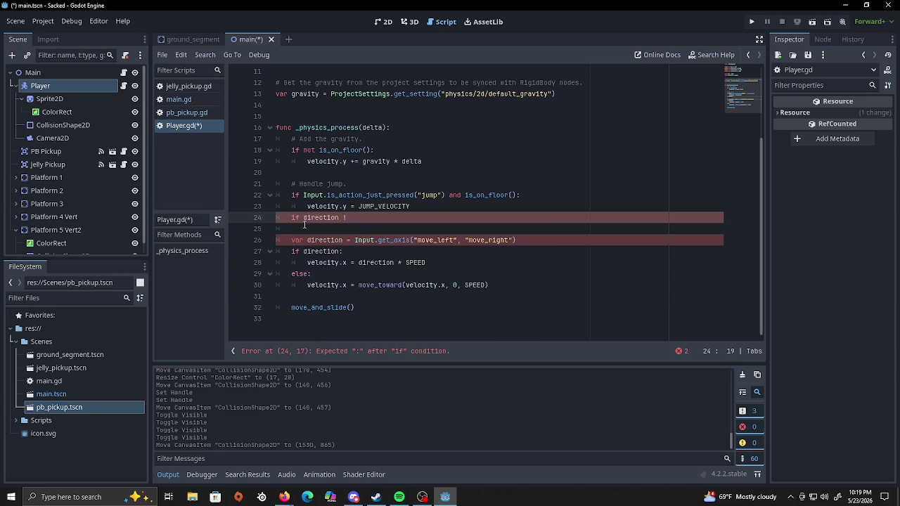
text(=)
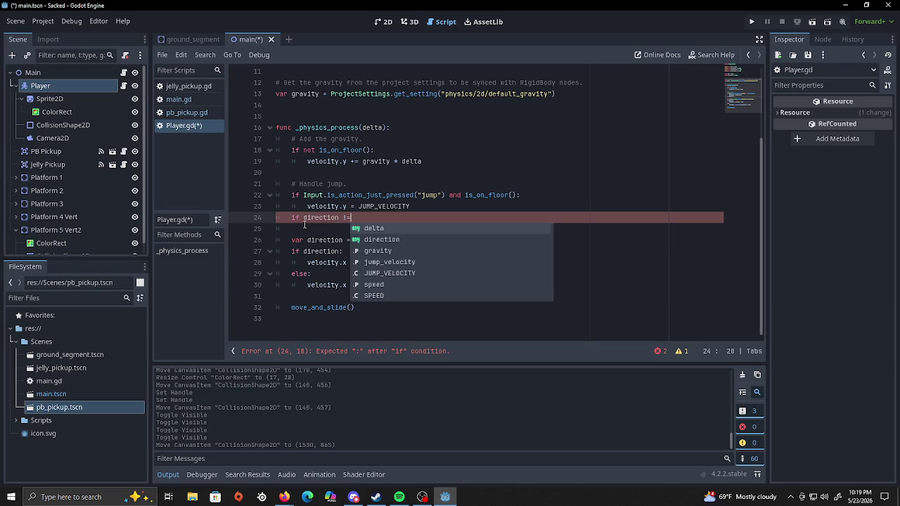
text( 0:)
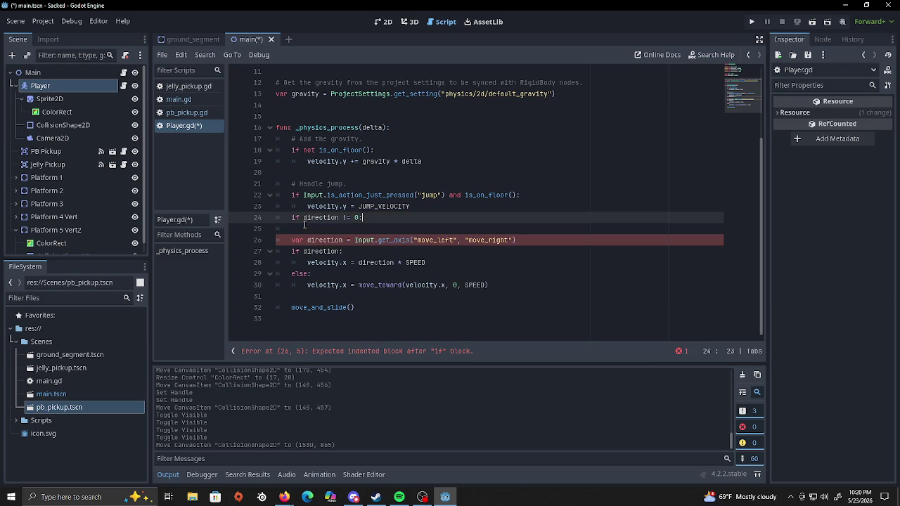
key(Return)
text(velocri)
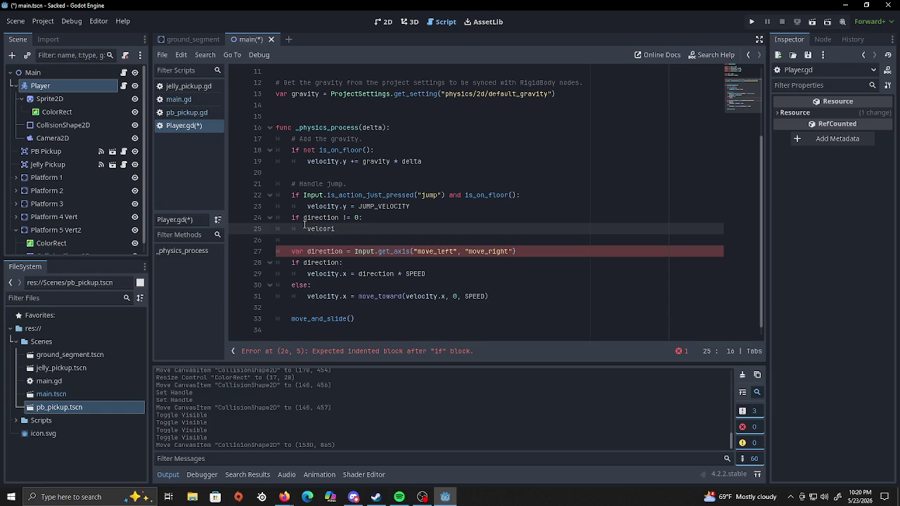
key(BackSpace)
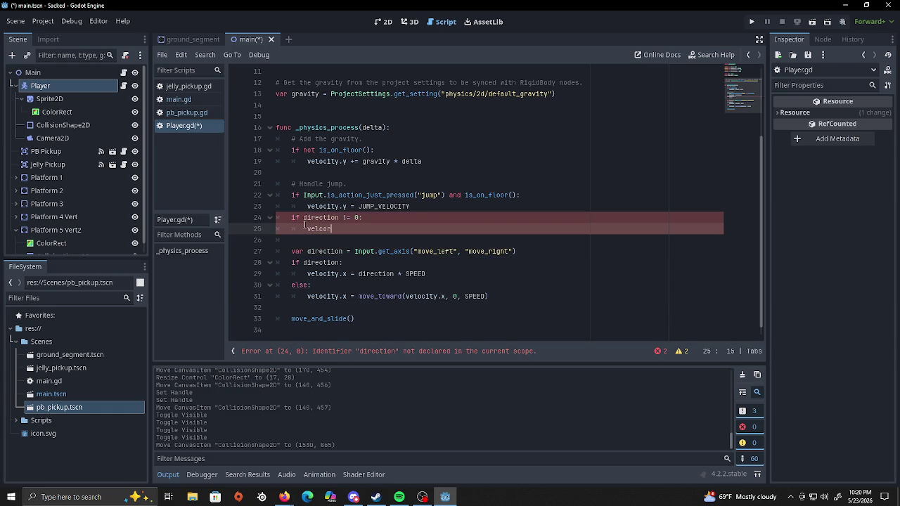
key(BackSpace)
key(BackSpace)
key(BackSpace)
text(ocity)
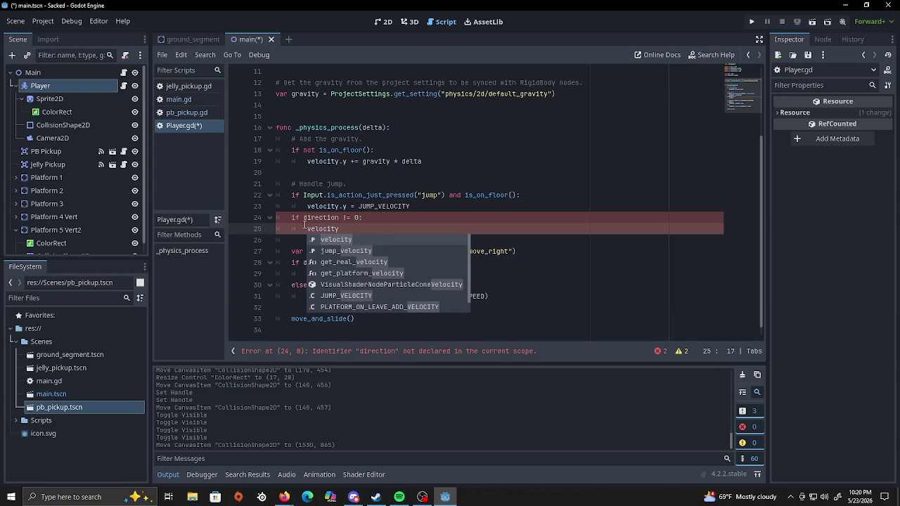
text(.x)
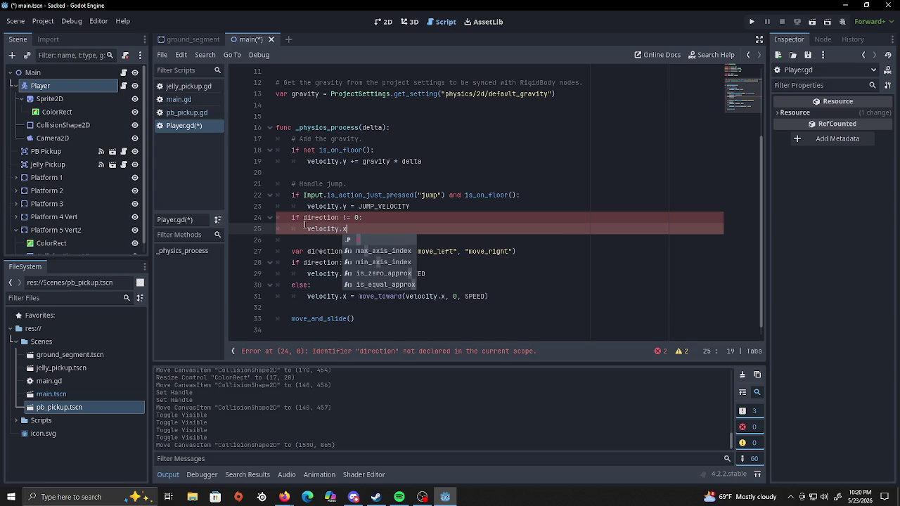
text( =)
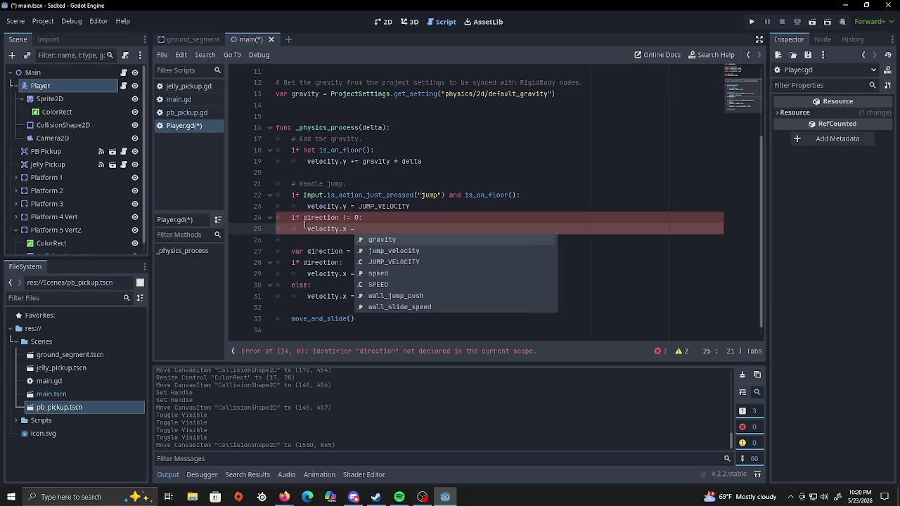
text( direction )
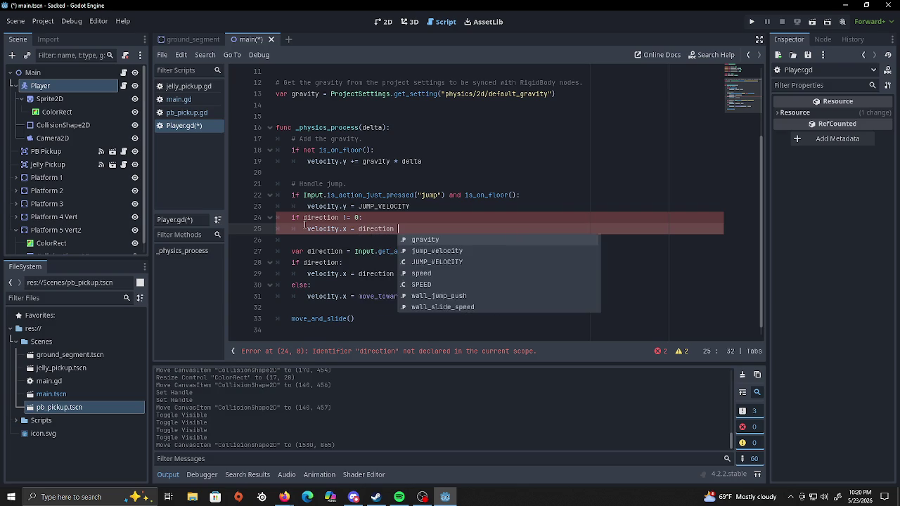
text(* speed)
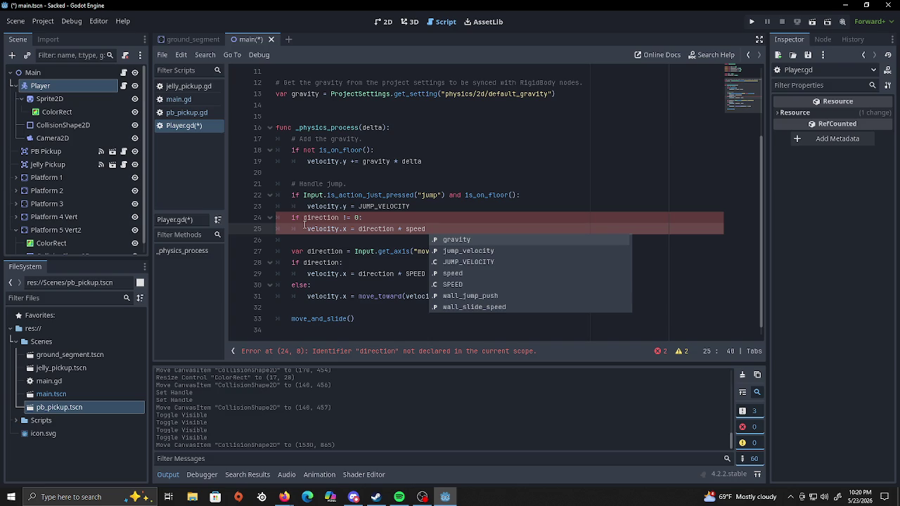
click(434, 208)
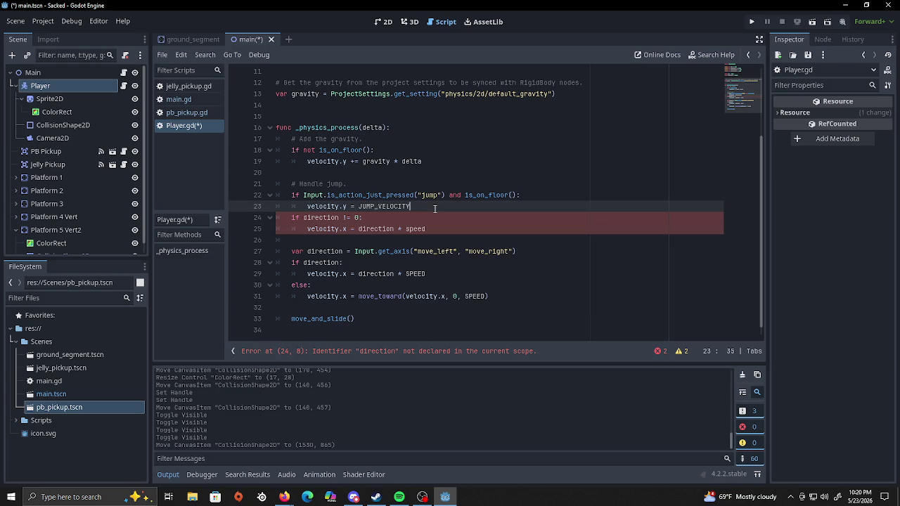
click(283, 102)
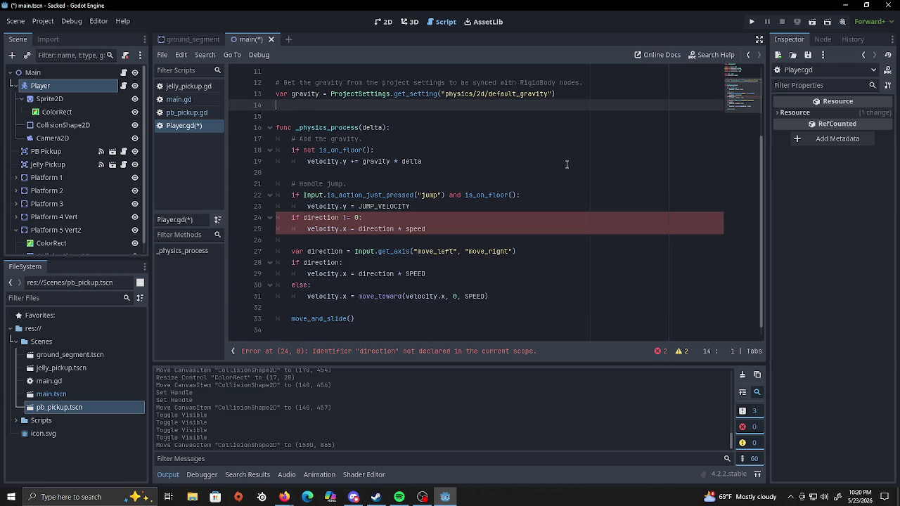
scroll(568, 164, up, 3)
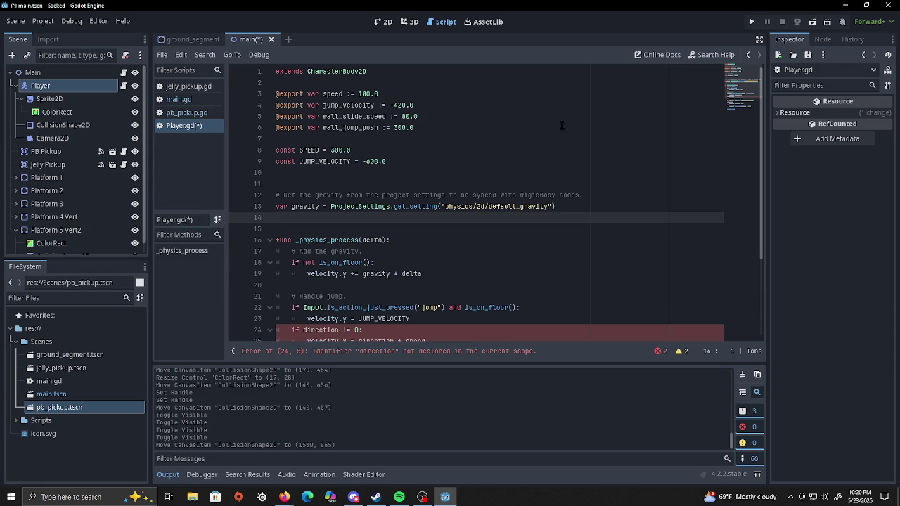
scroll(533, 129, down, 3)
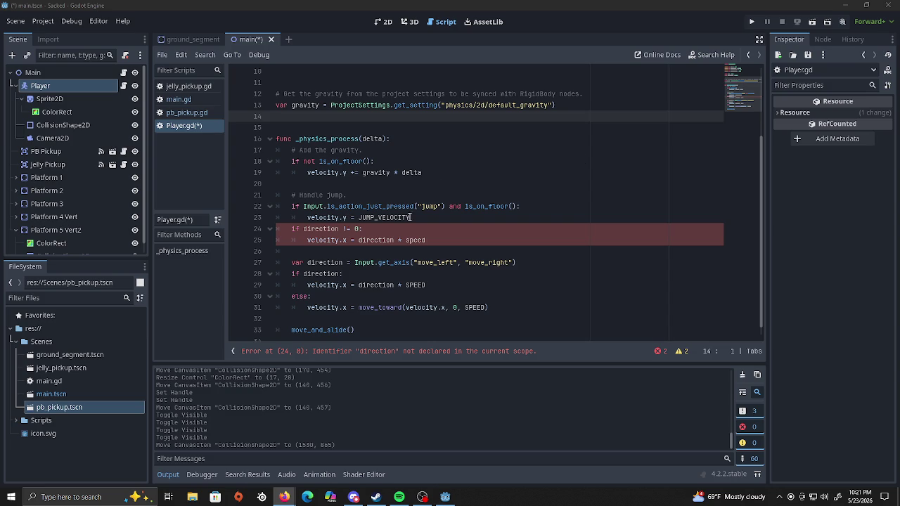
click(427, 184)
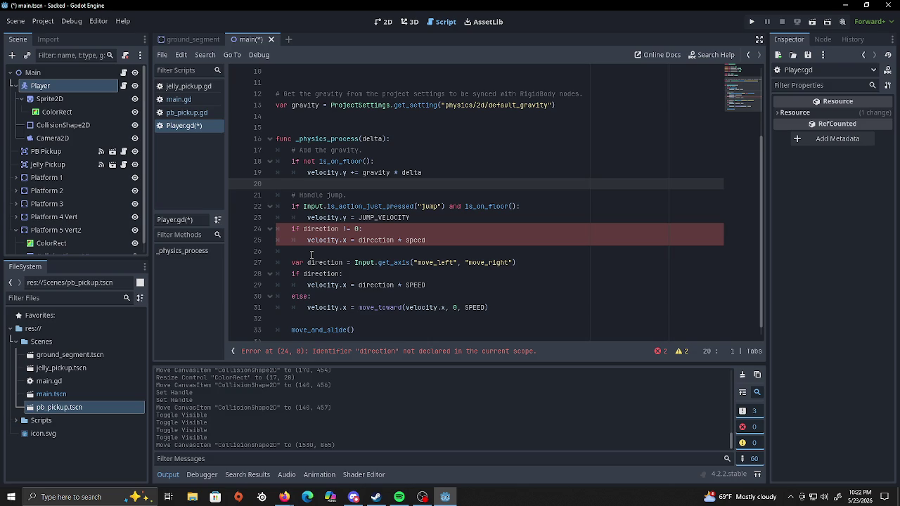
click(277, 105)
click(285, 116)
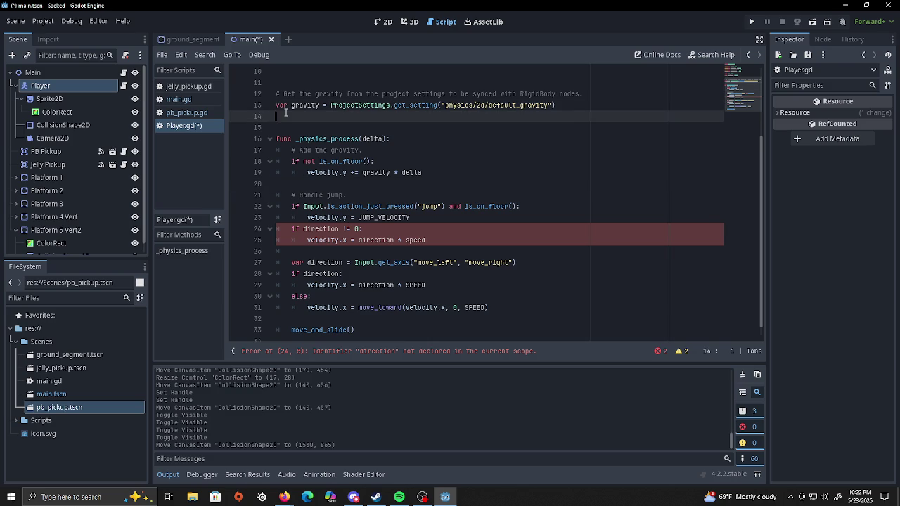
Draft a 'var direction := Input.get_axis' declaration on line 14, then delete that line.
text(var)
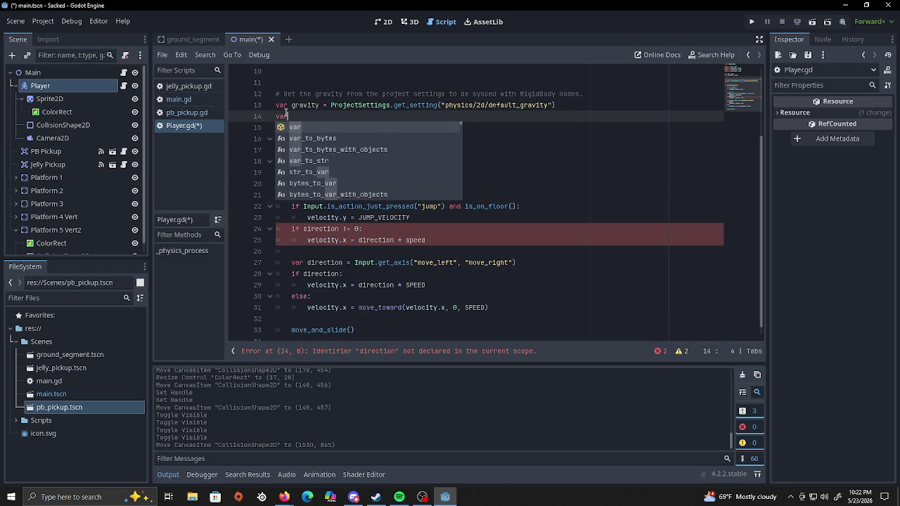
text( direction)
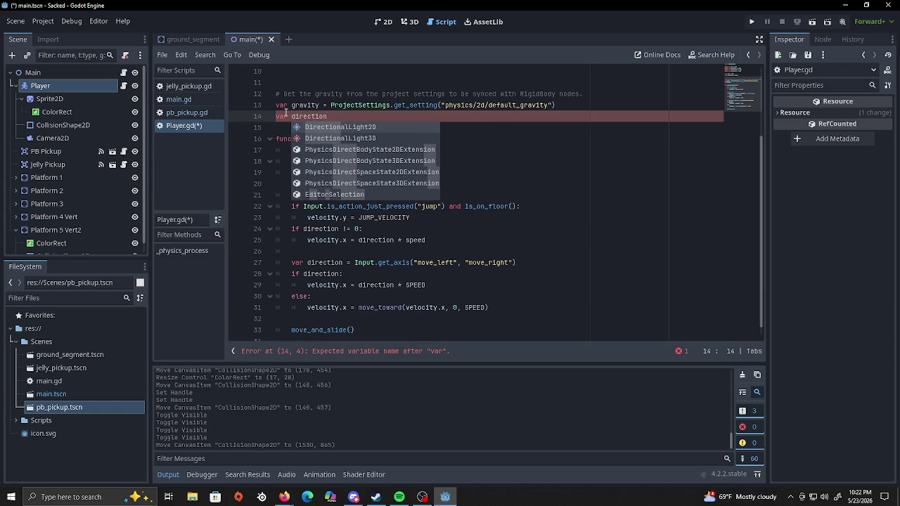
text( :=)
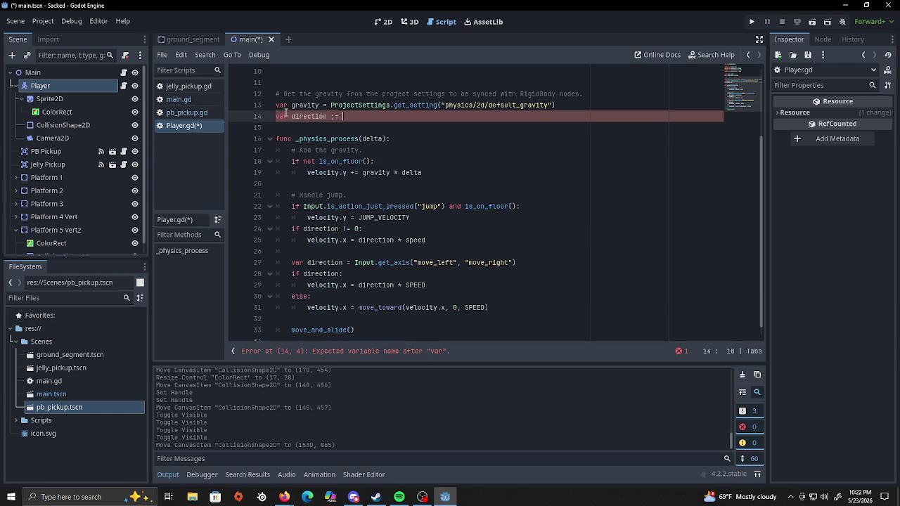
key(BackSpace)
key(BackSpace)
key(BackSpace)
text(:=)
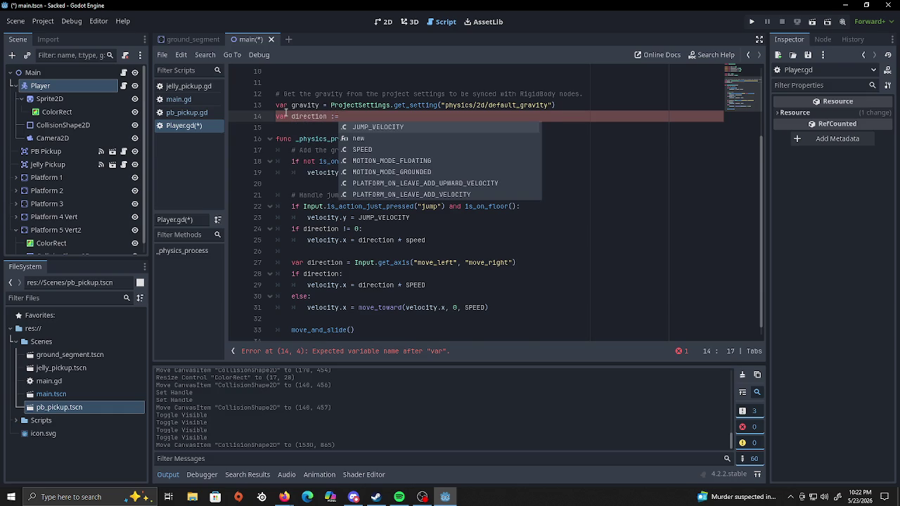
text( Input.get)
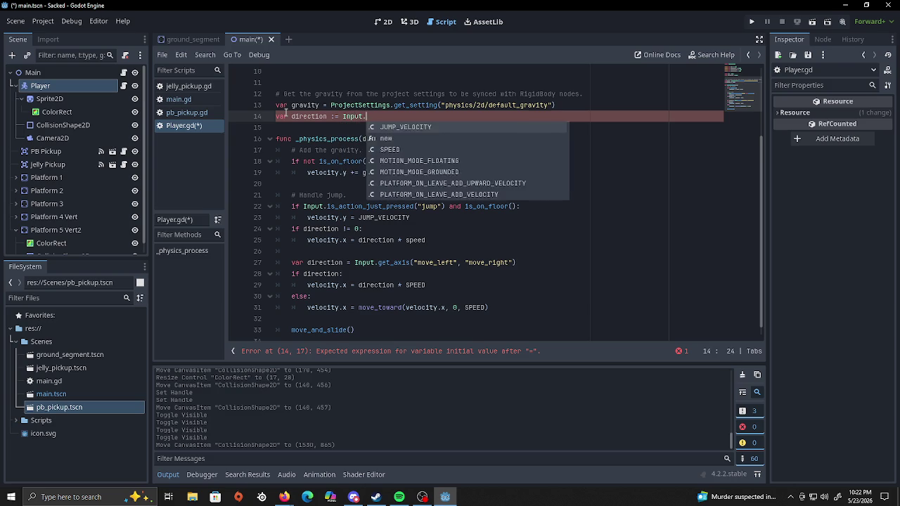
text(_axis)
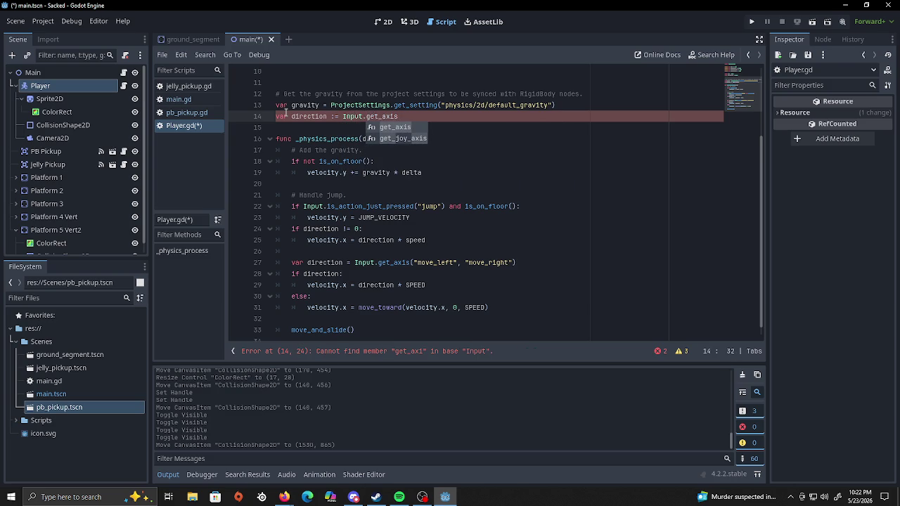
key(Return)
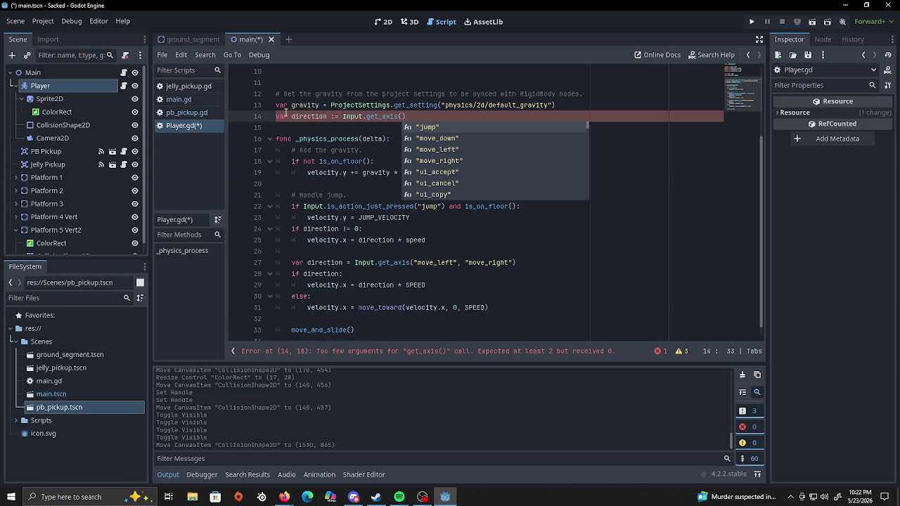
click(400, 274)
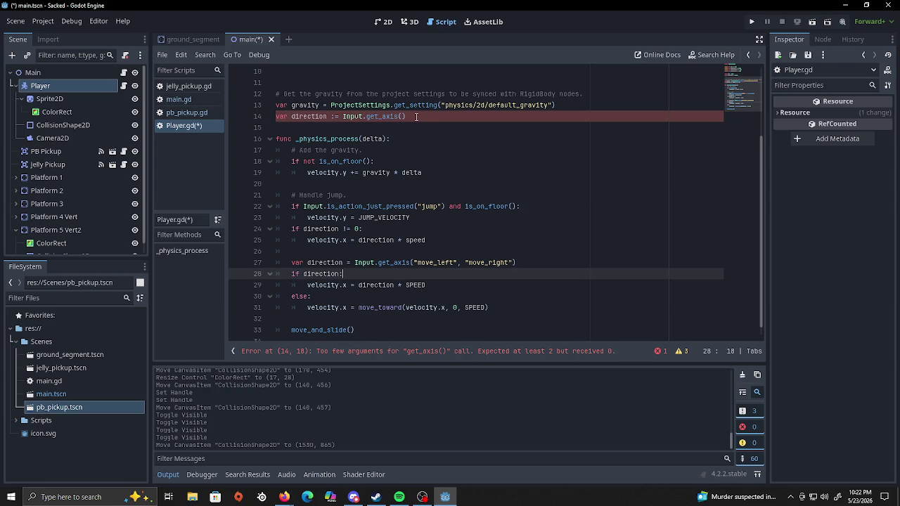
drag(415, 117, 278, 122)
key(BackSpace)
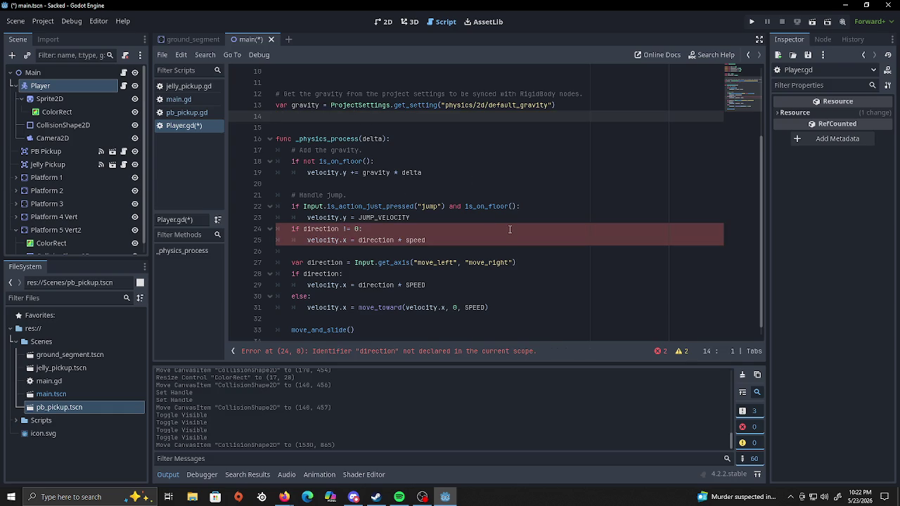
Add an else branch setting velocity.x = move_toward(velocity.x, 0, speed) after line 25.
click(435, 241)
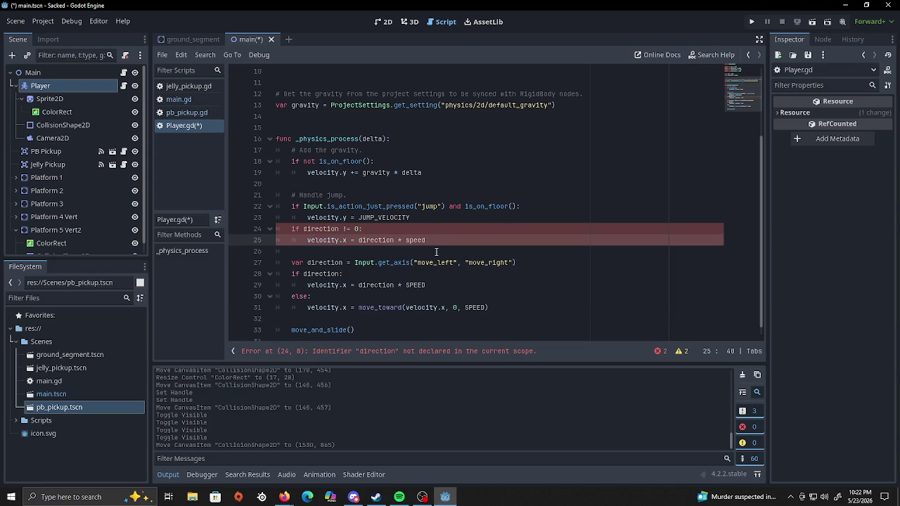
key(Return)
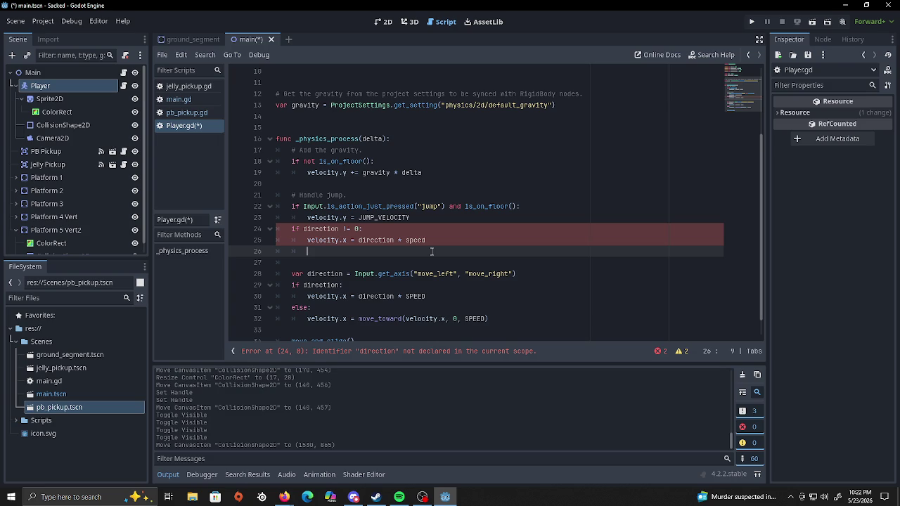
text(else)
text(:)
key(Return)
text(velocity)
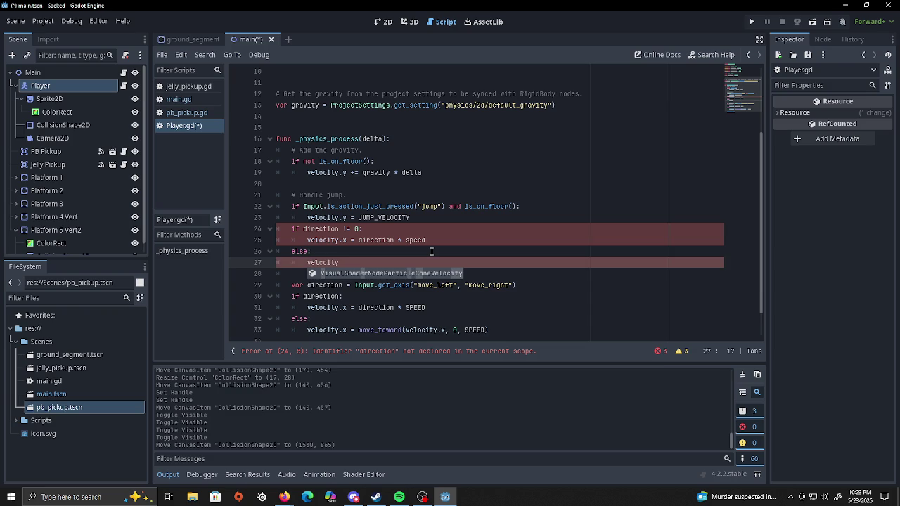
key(BackSpace)
key(BackSpace)
key(BackSpace)
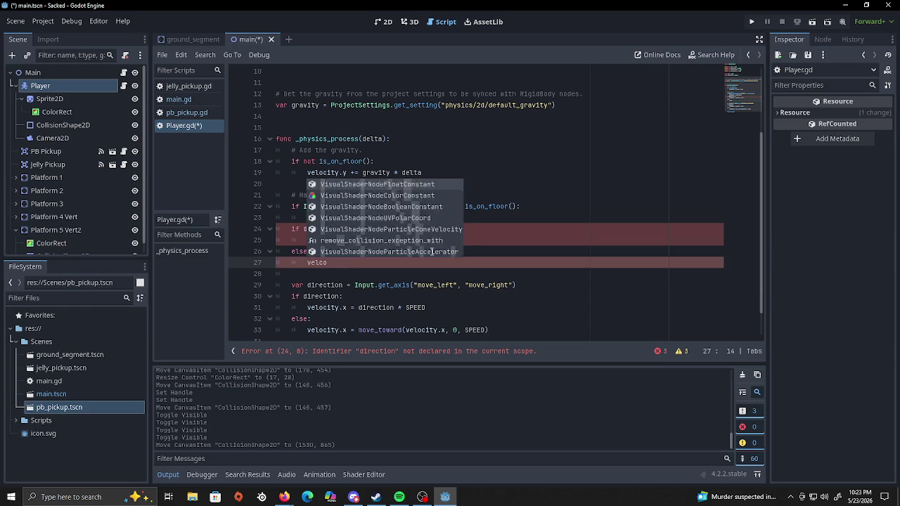
text(ocity.x)
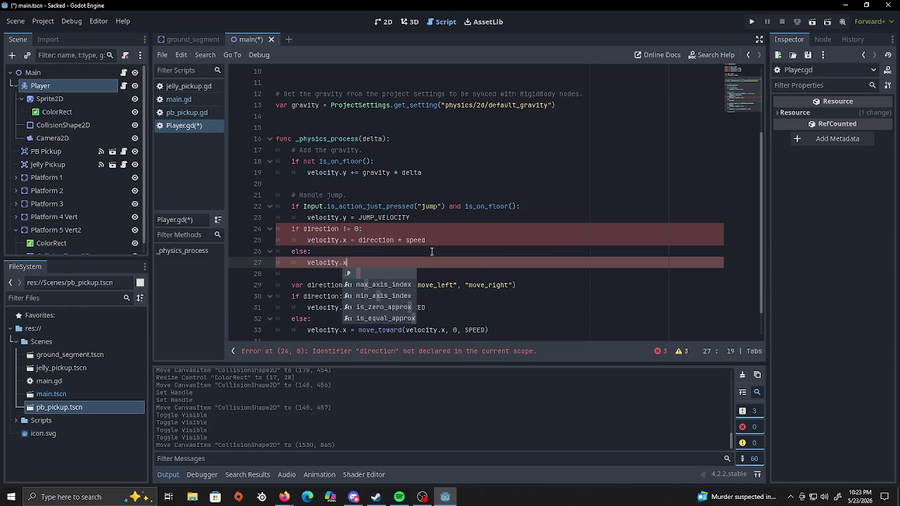
text( = move_toward)
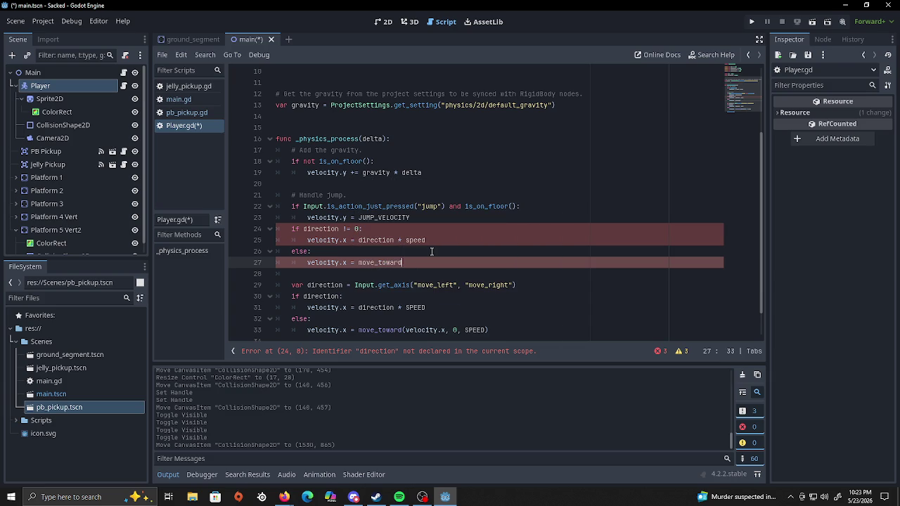
text((velocity)
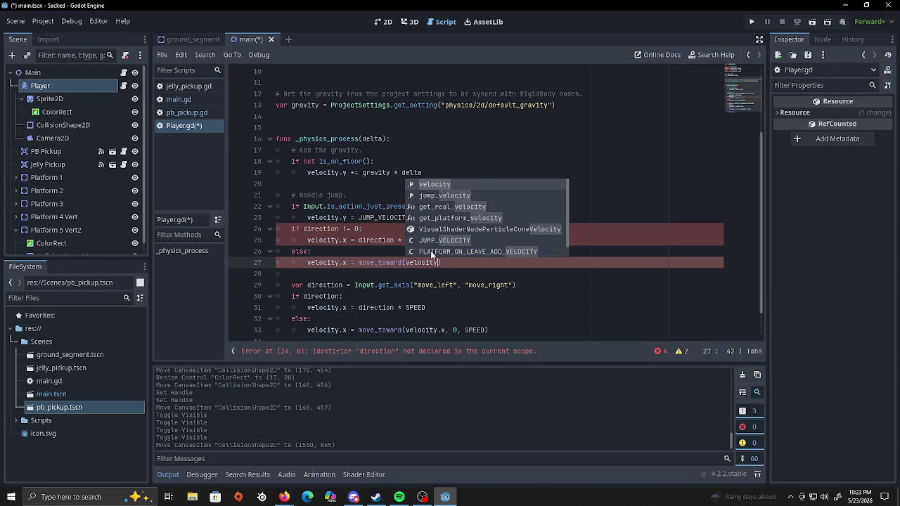
text(.x, 0, speed)
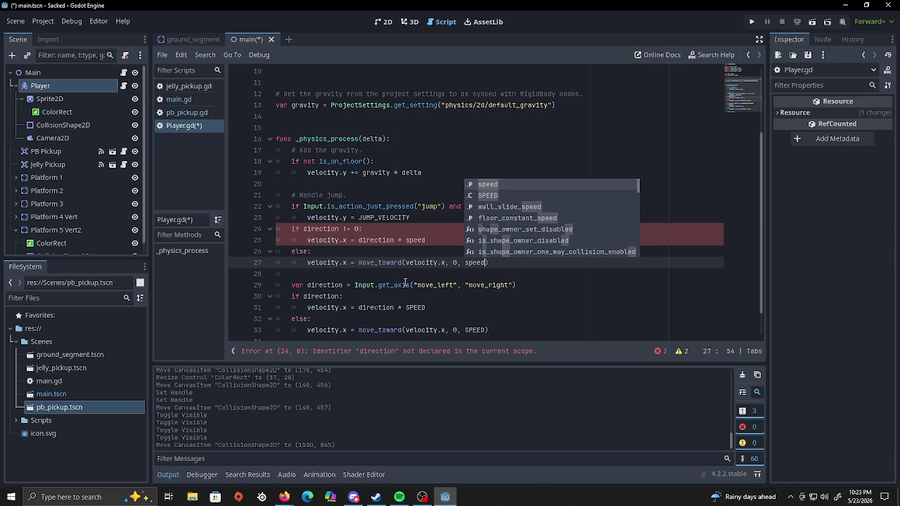
click(515, 265)
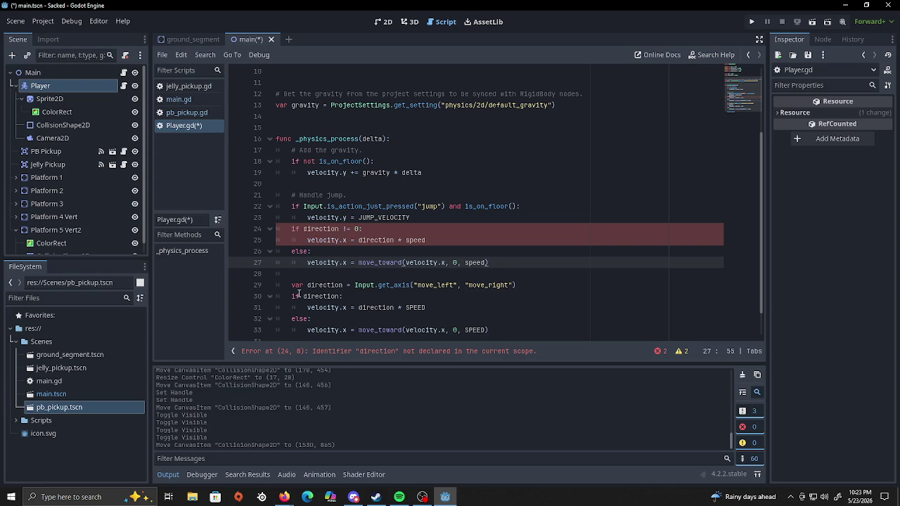
Insert two blank lines below the else branch and begin a new 'if is_on' line.
drag(291, 285, 494, 284)
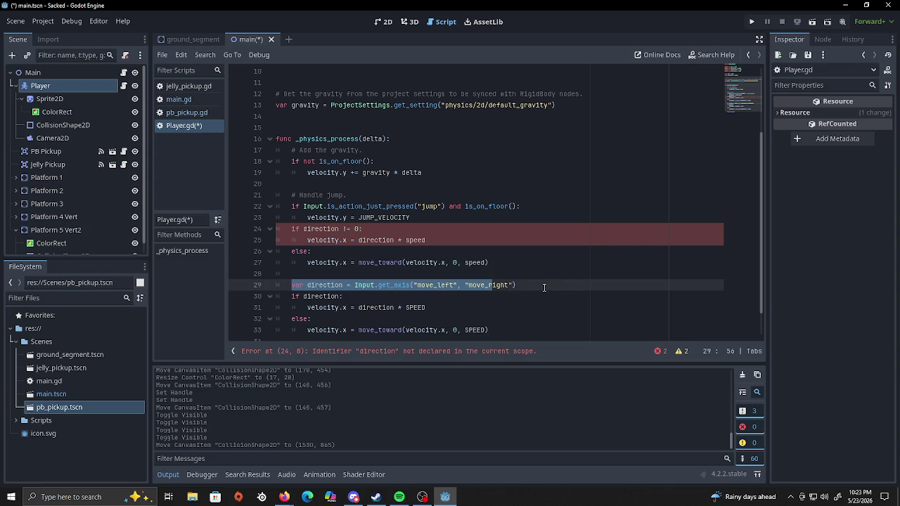
click(544, 286)
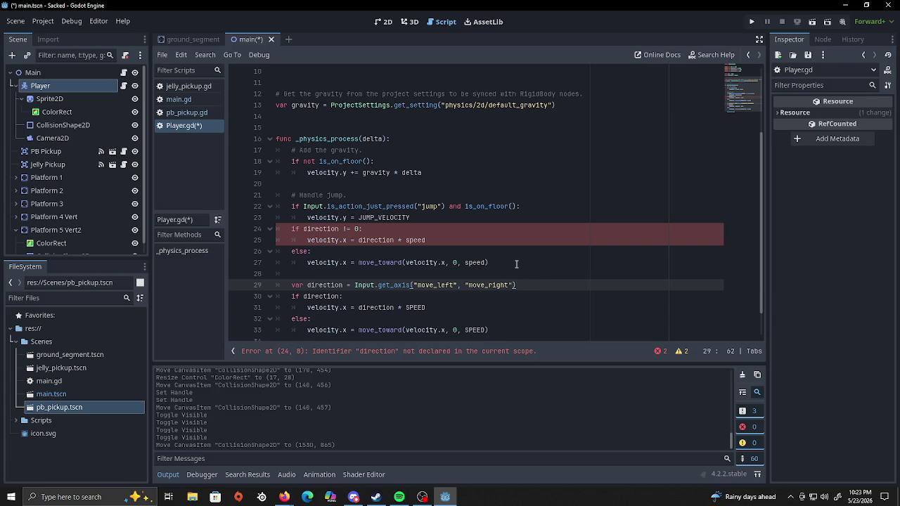
click(516, 263)
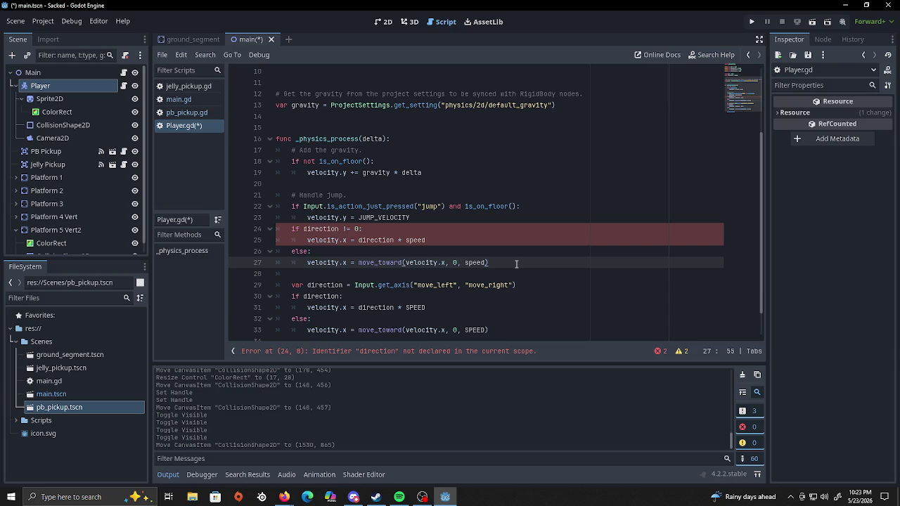
key(Down)
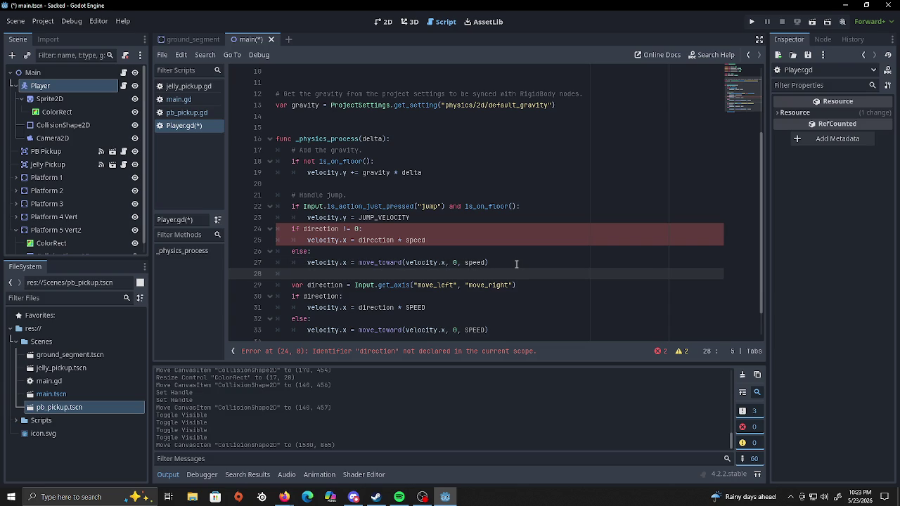
key(Return)
key(Return)
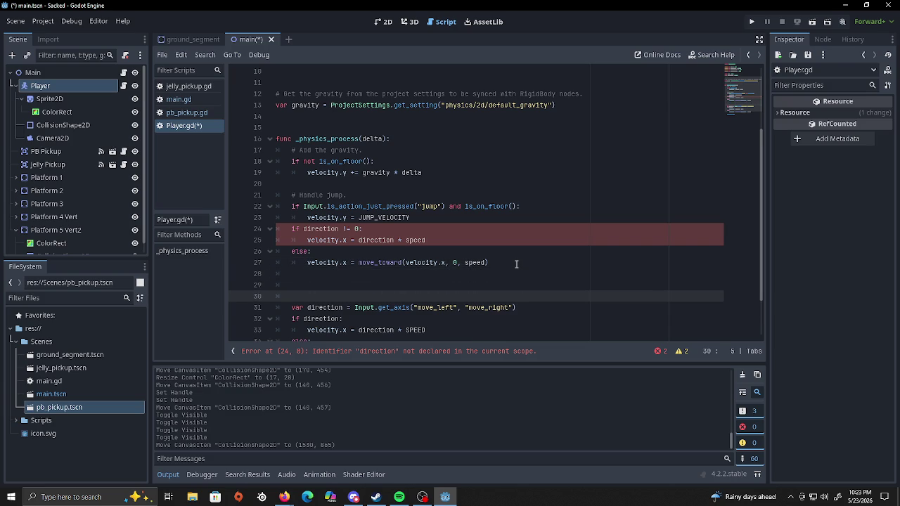
text(if)
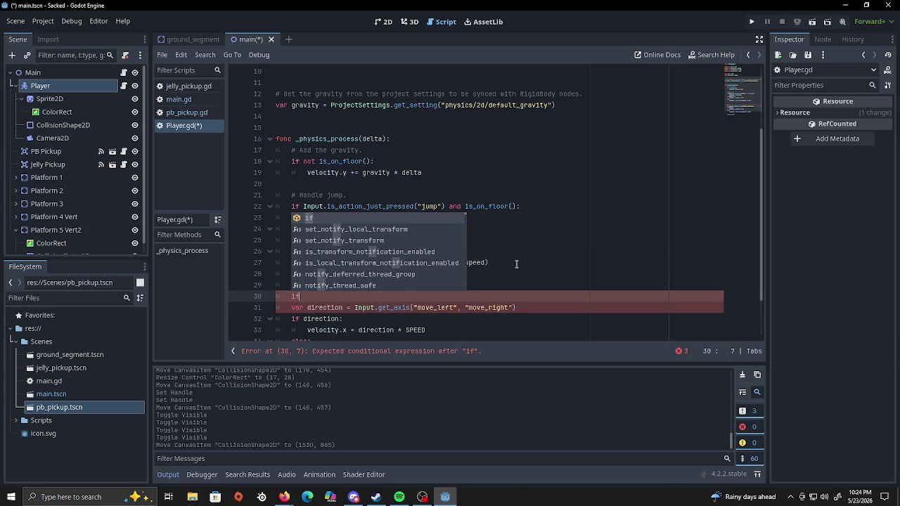
text( is)
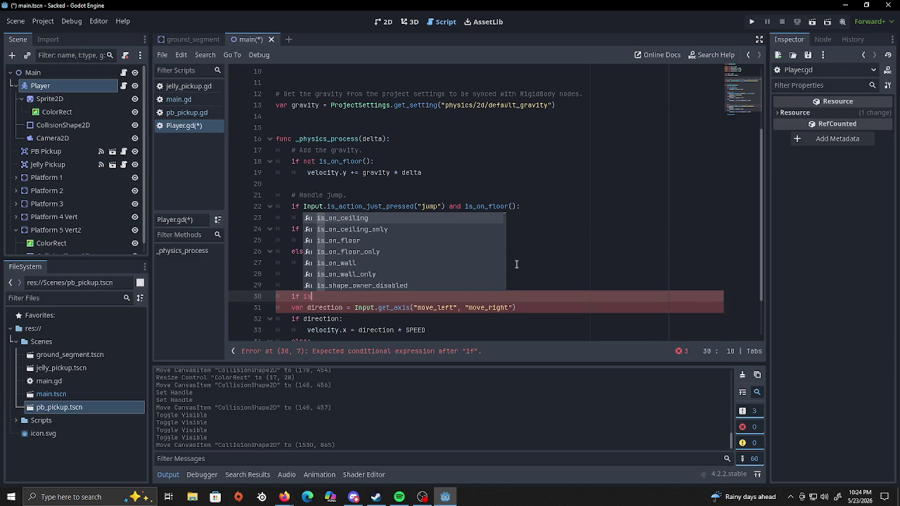
text(_on)
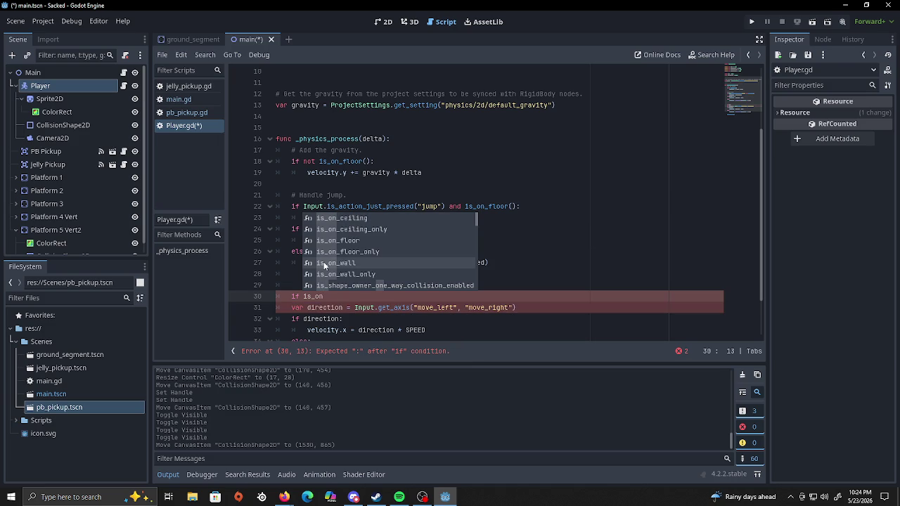
Complete line 30 as 'if is_on_wall() and not is_on_floor() and velocity.y > 0:' and open its body.
click(324, 263)
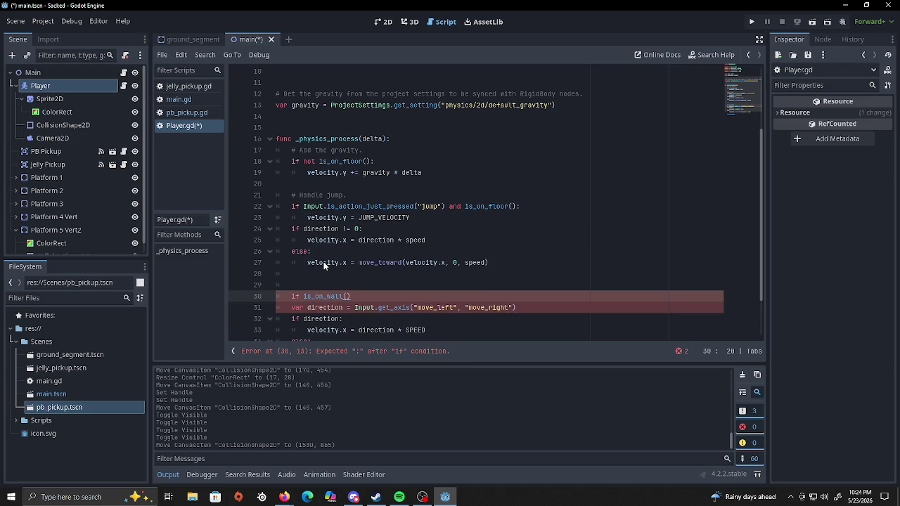
text( and )
text(not )
text(is_on)
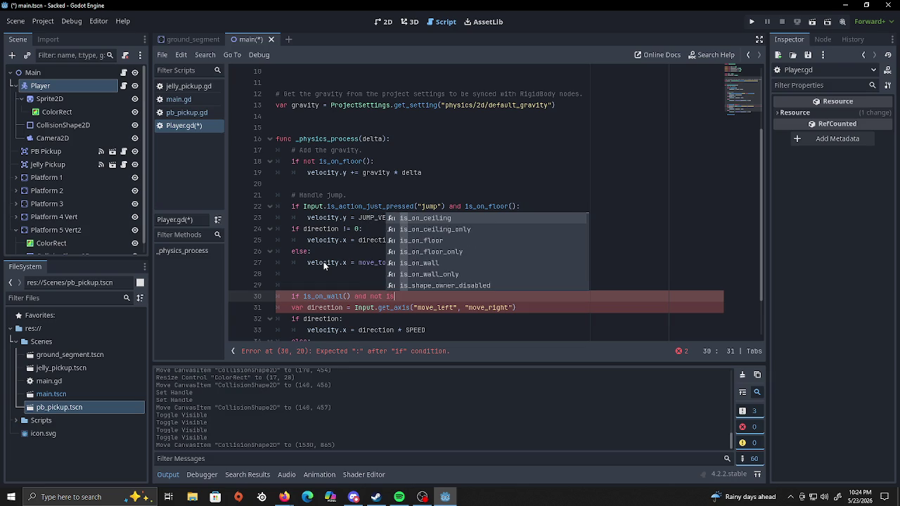
click(431, 241)
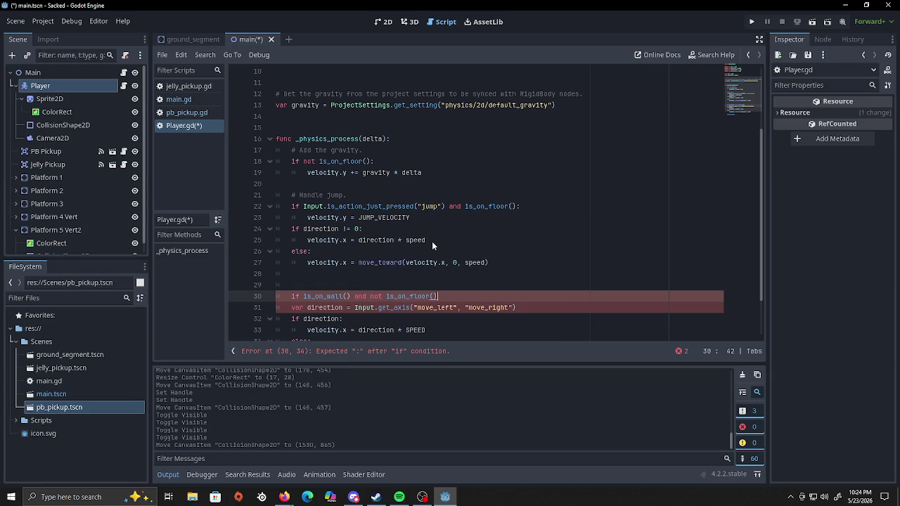
text( an)
text(d veloc)
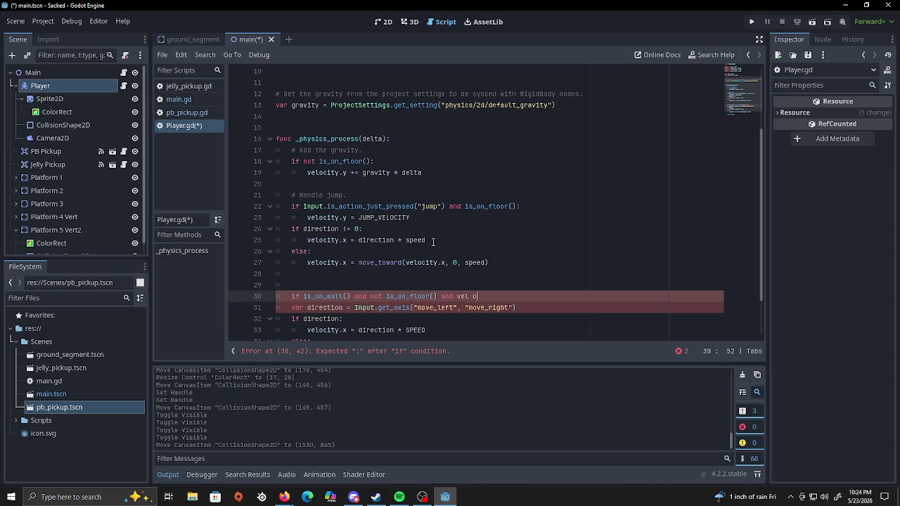
text(ity)
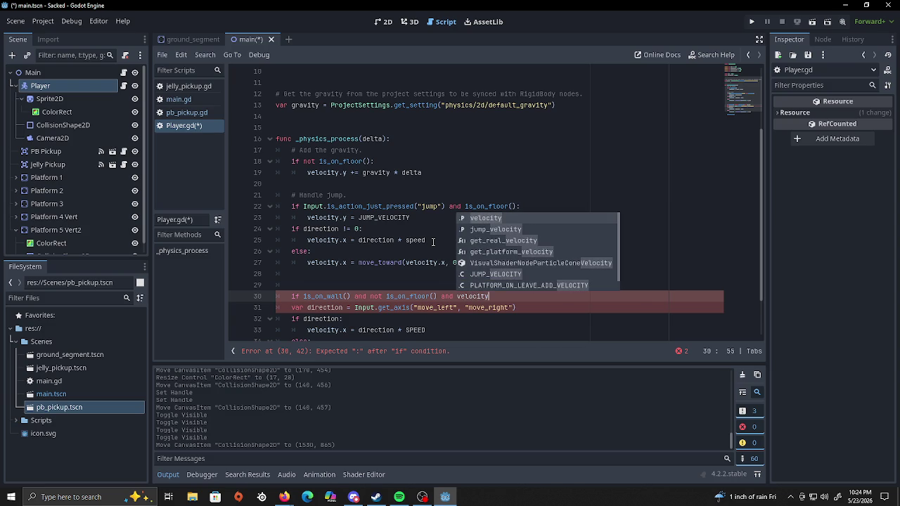
text(.y )
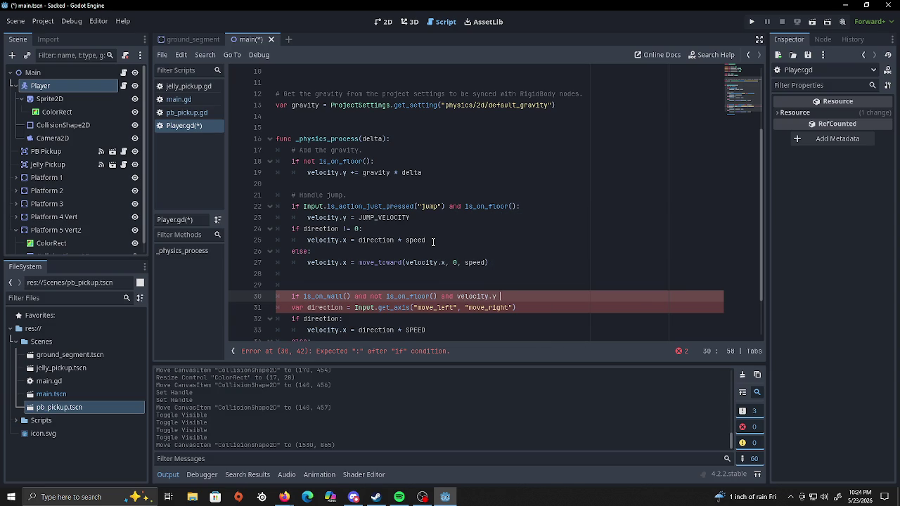
text(>0)
key(Left)
key(Right)
text(:)
key(Return)
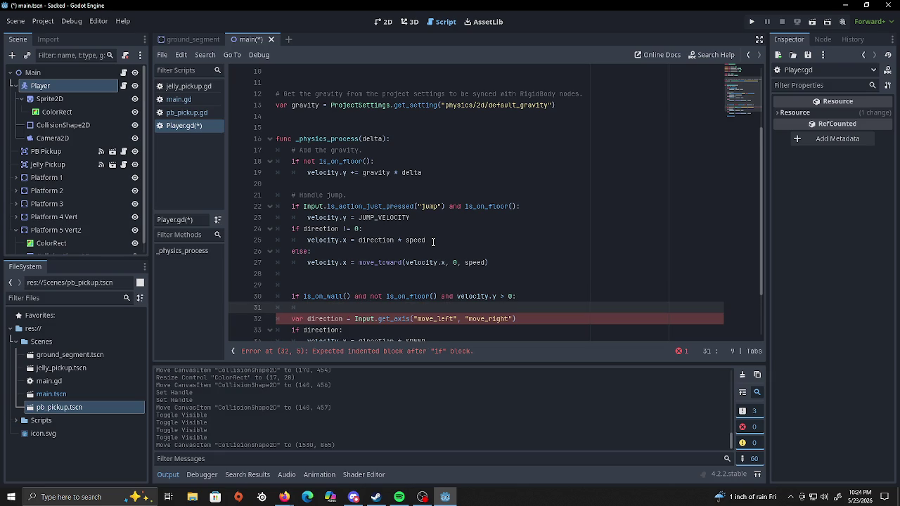
Write 'velocity.y = min(velocity.y, wall_slide_speed)' on line 31, followed by a new line.
text(ve)
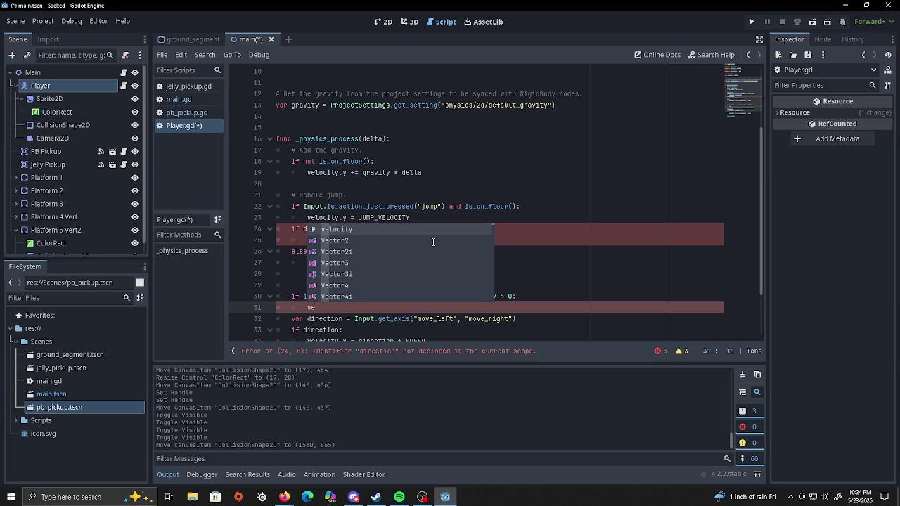
text(locity)
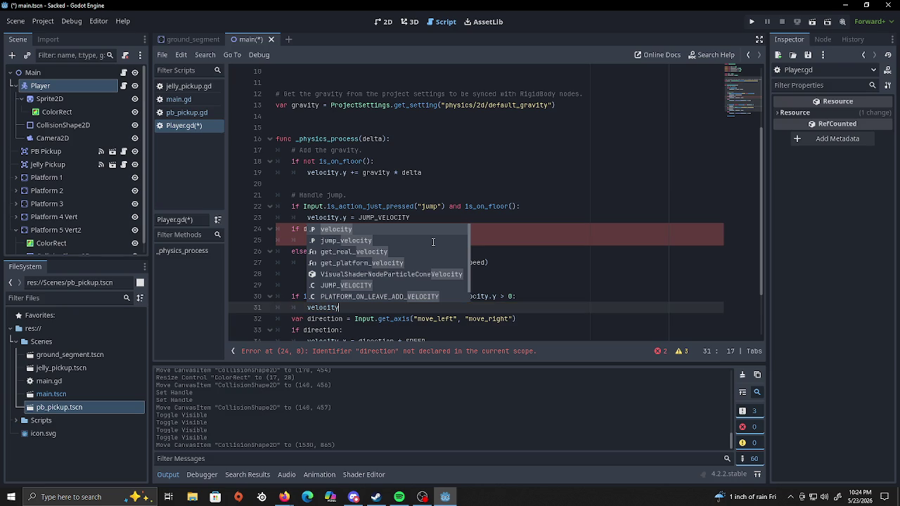
text(.y )
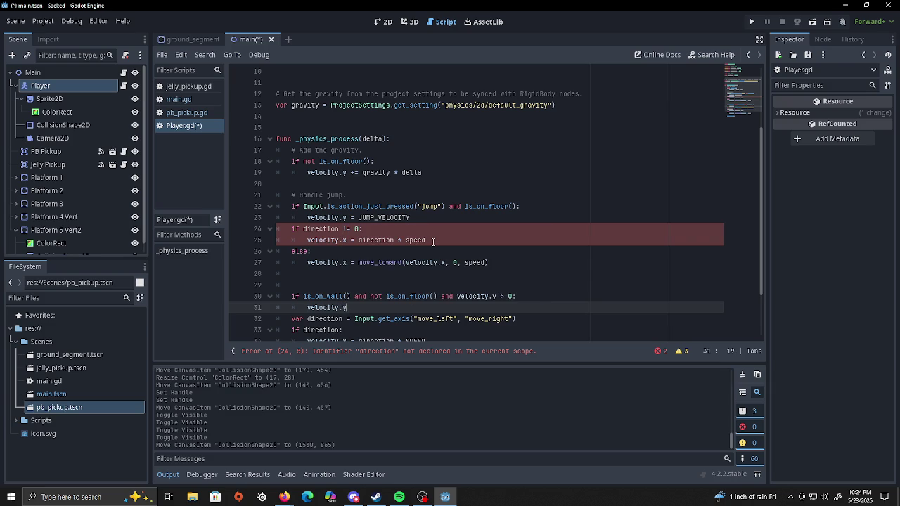
text(=)
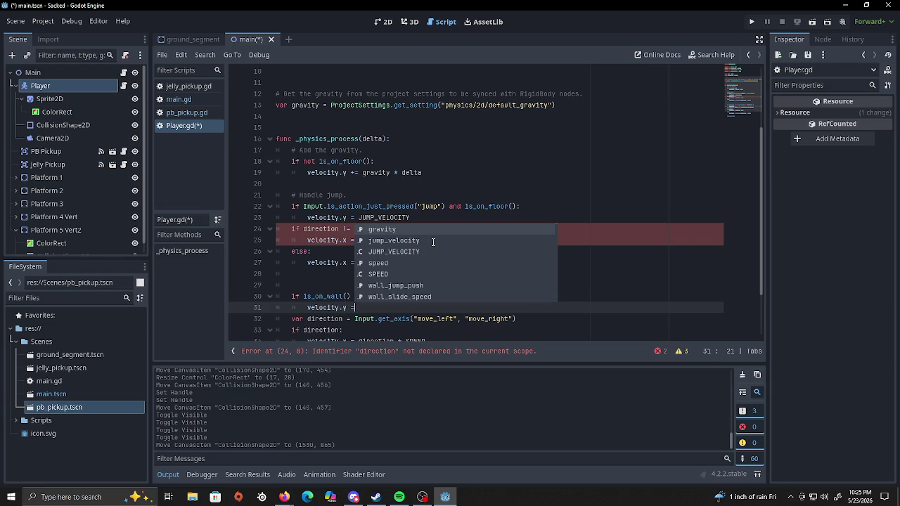
text( m)
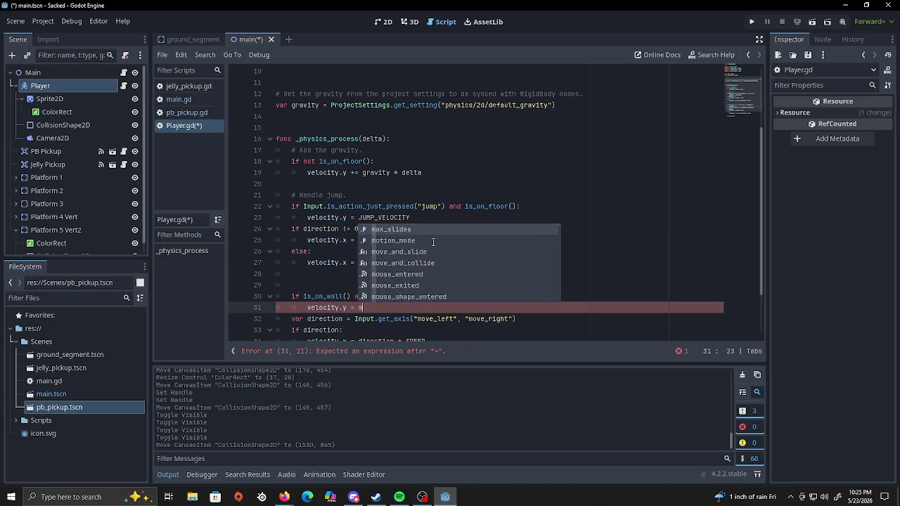
text(in(vel)
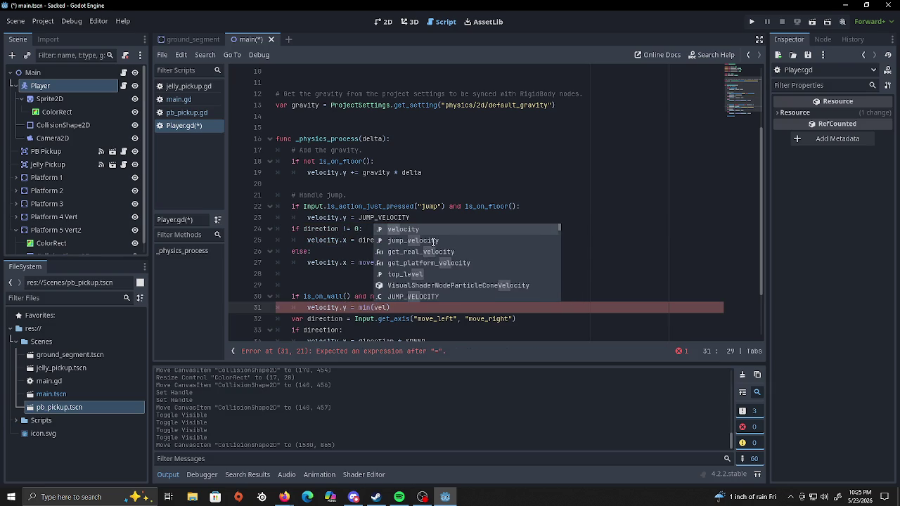
key(Return)
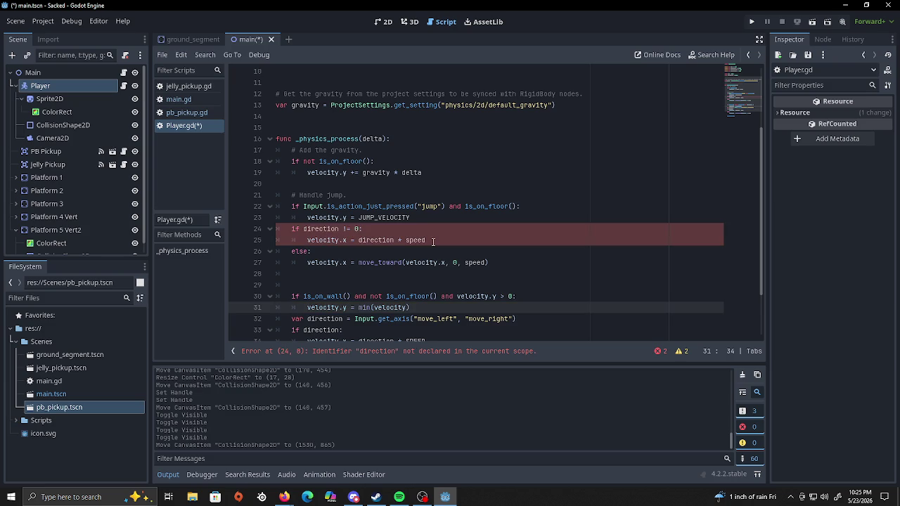
text(.)
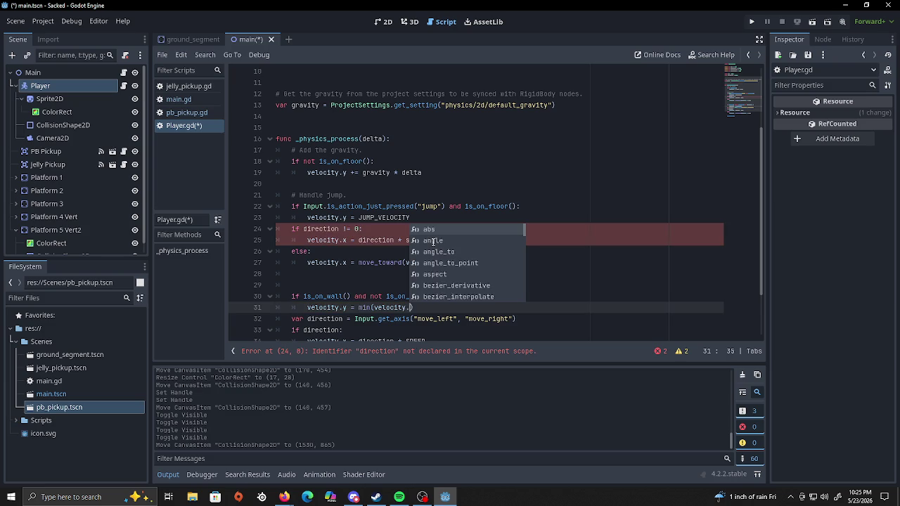
text(y, wal)
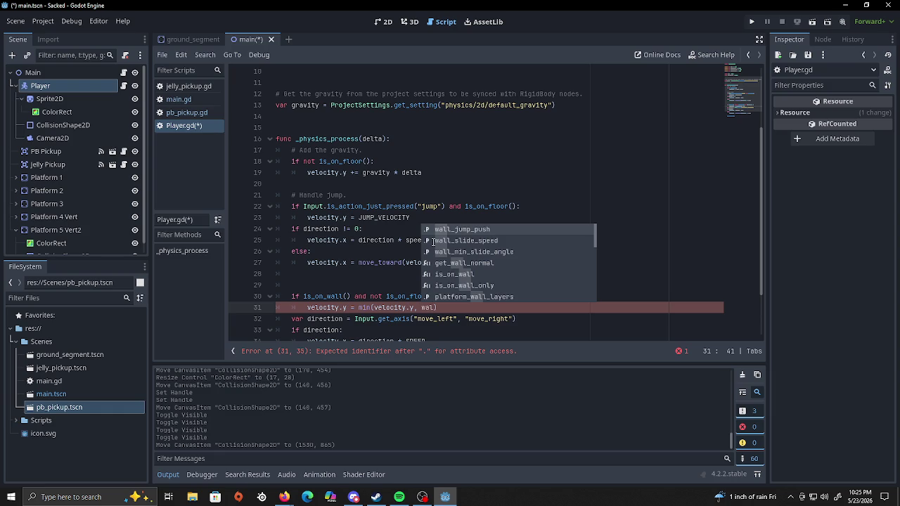
text(_slide)
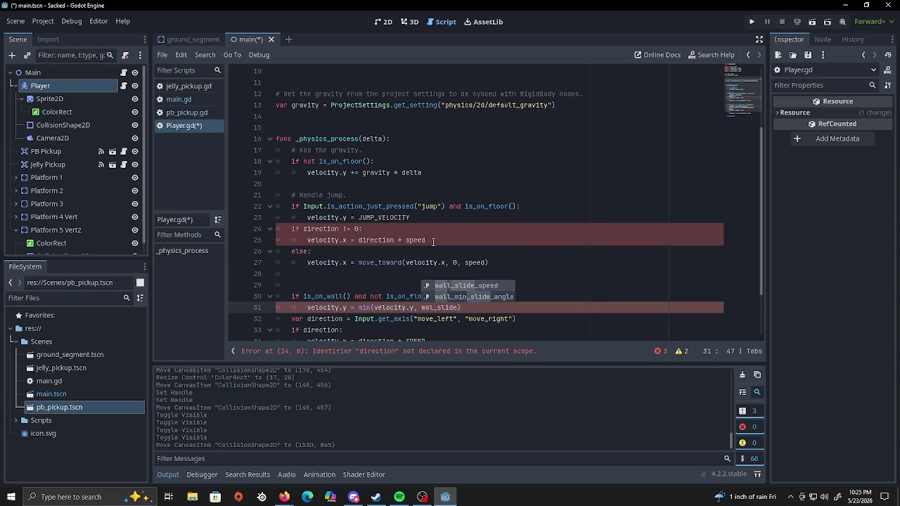
key(BackSpace)
key(BackSpace)
key(BackSpace)
text(l_slide)
key(Return)
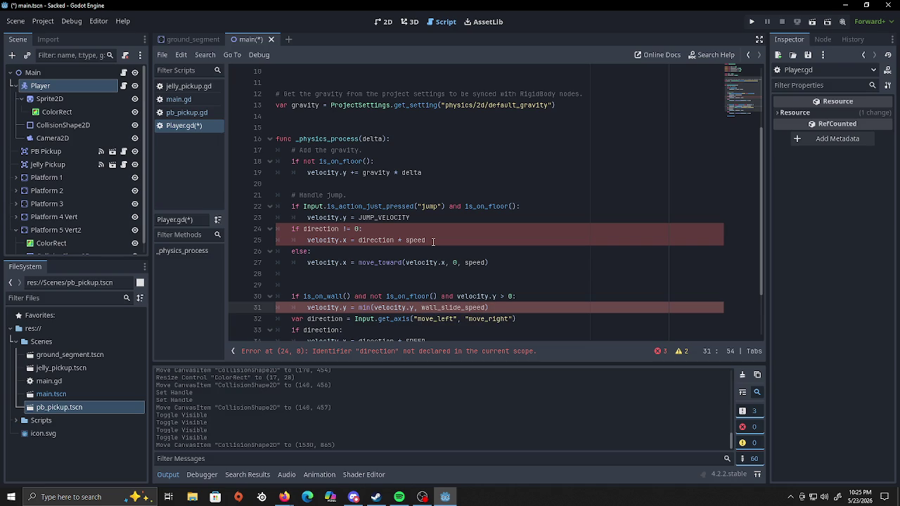
text())
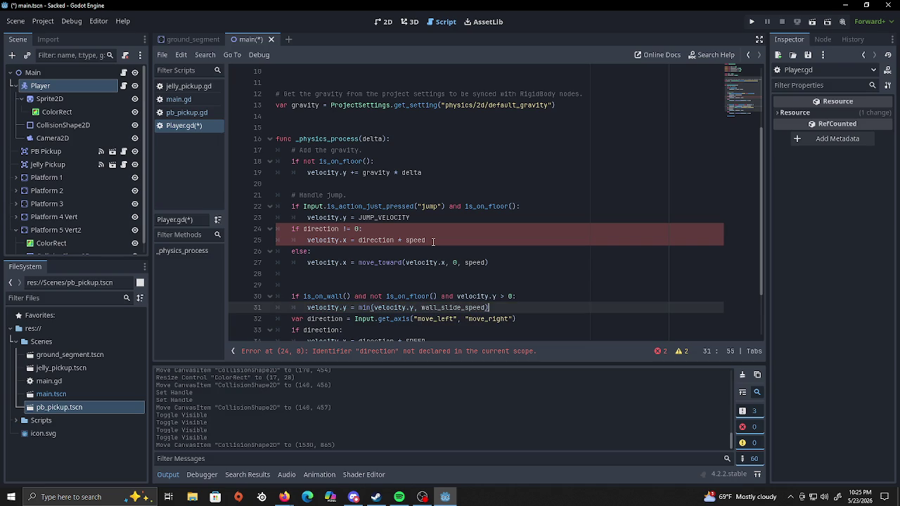
scroll(496, 186, down, 2)
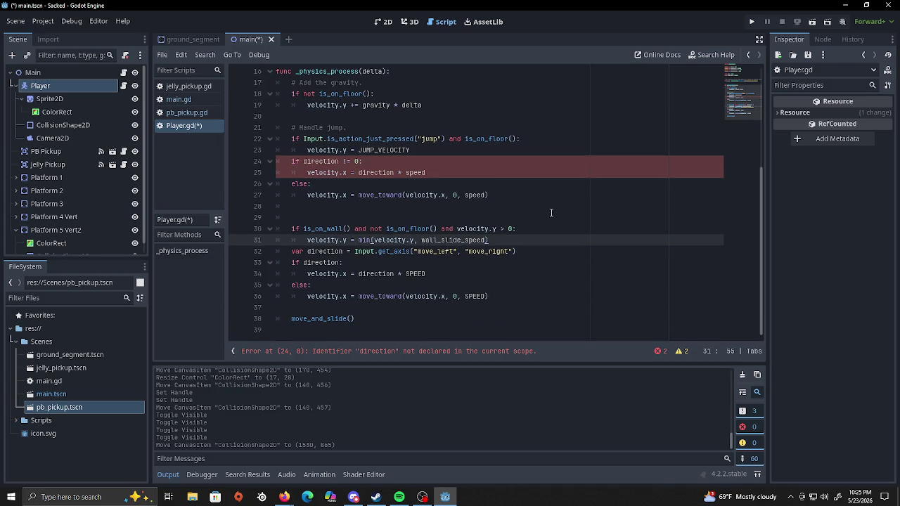
key(Return)
key(Return)
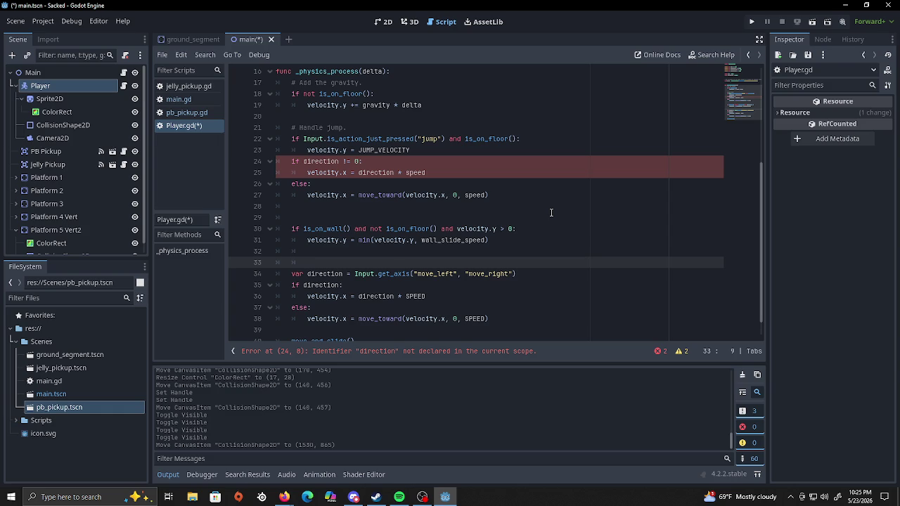
Add an 'if Input.is_action_just_pressed("ui_accept"):' check and open its indented body.
text(If)
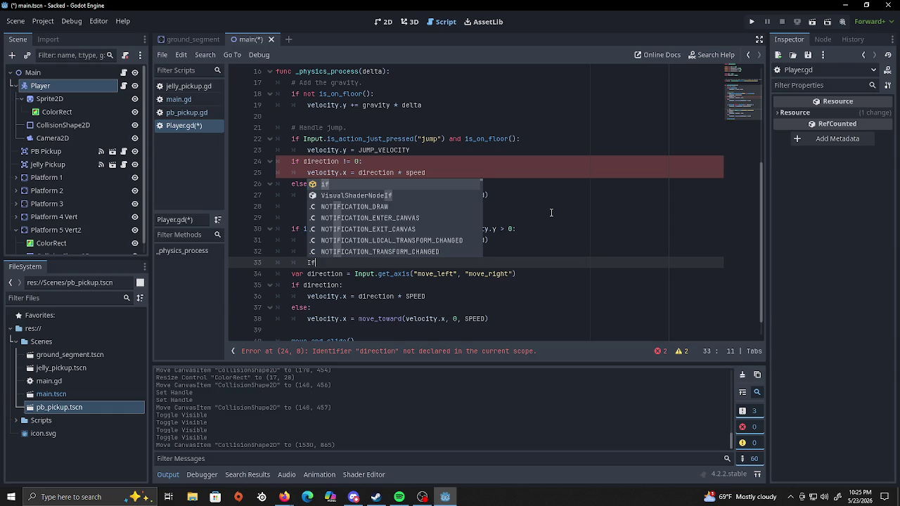
key(BackSpace)
key(BackSpace)
key(BackSpace)
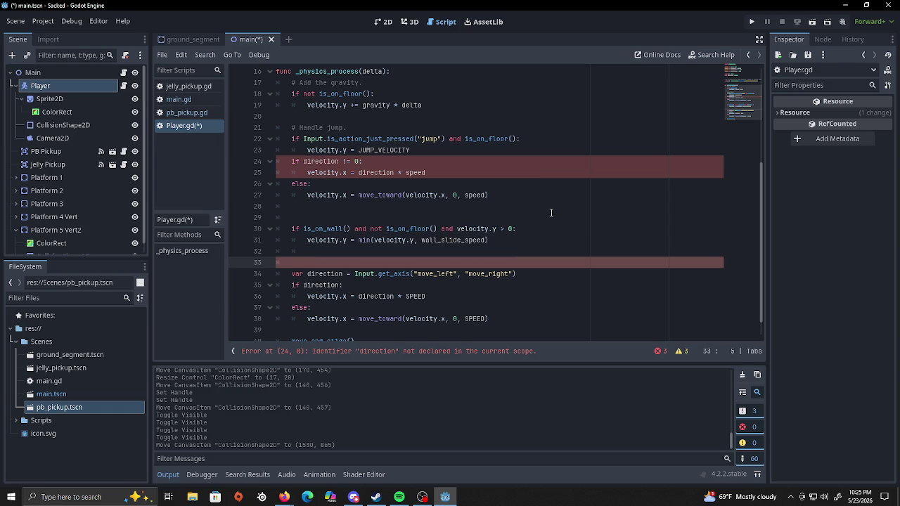
text(if Inp)
text(ut)
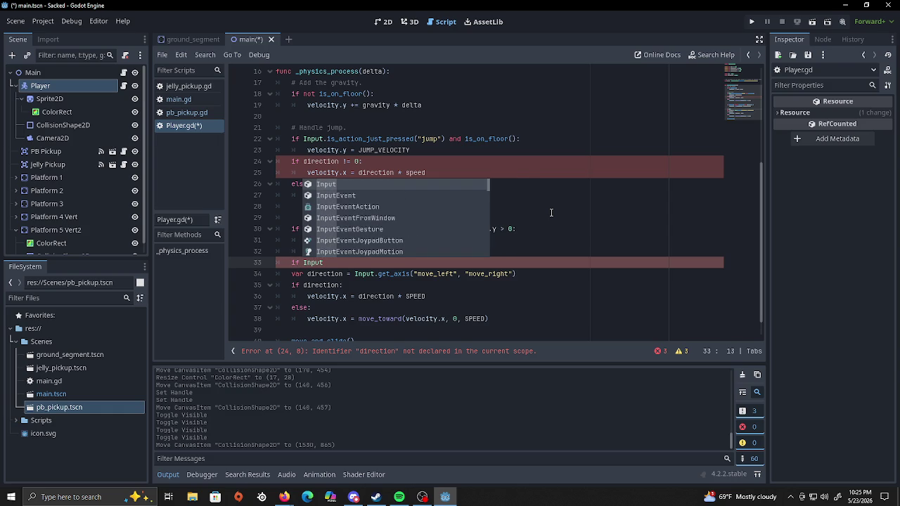
text(.is_a)
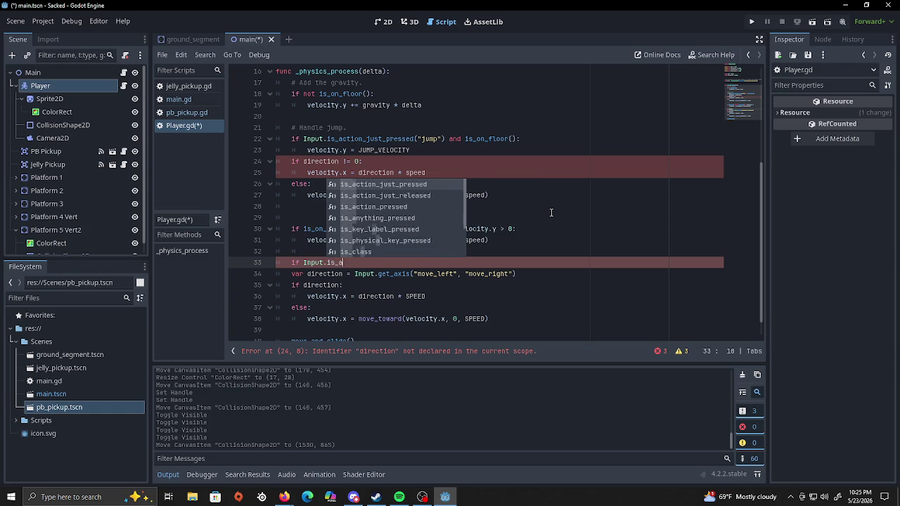
text(ction_just_)
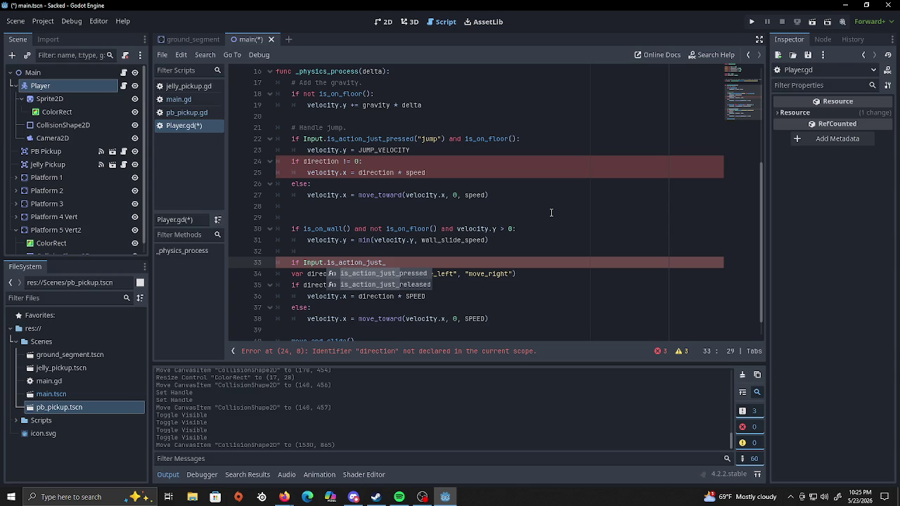
key(Return)
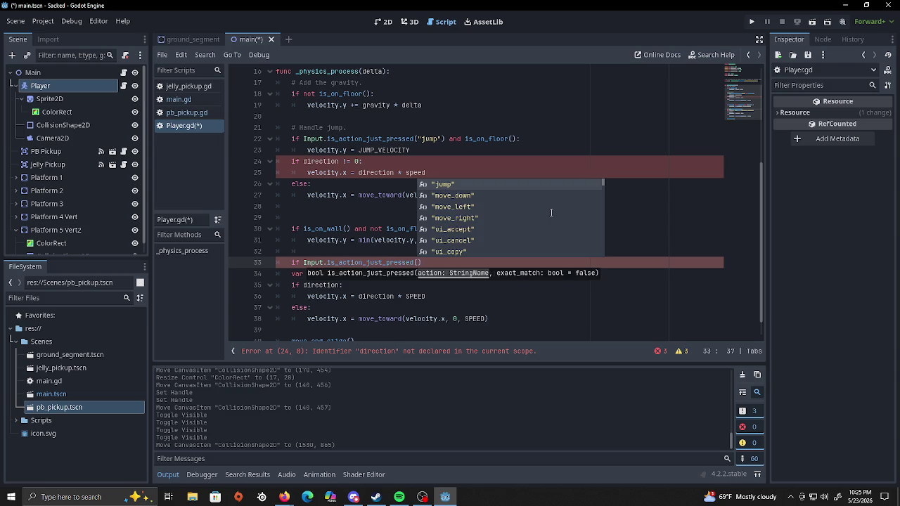
text("ui_)
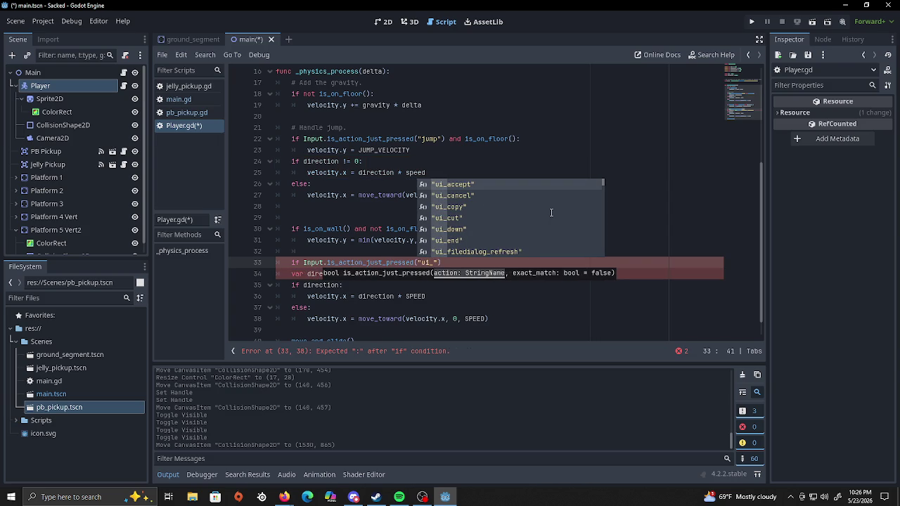
key(Return)
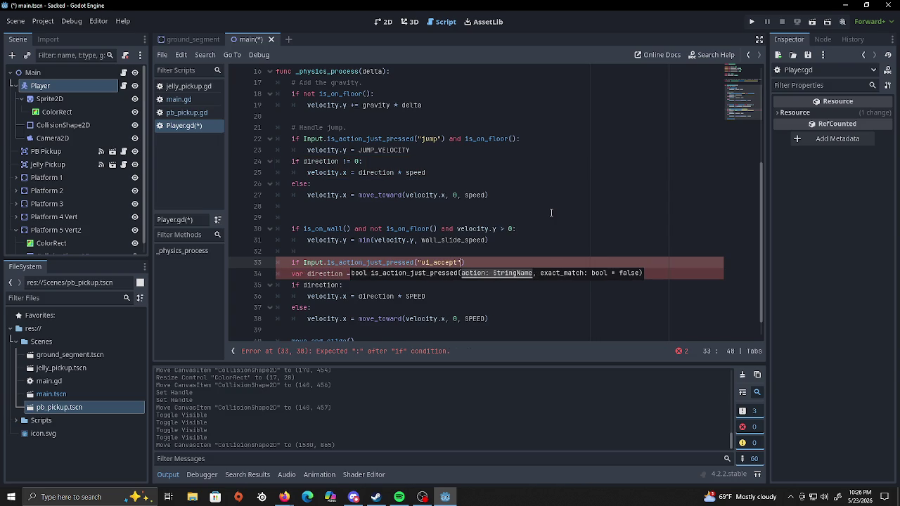
text(:)
key(Return)
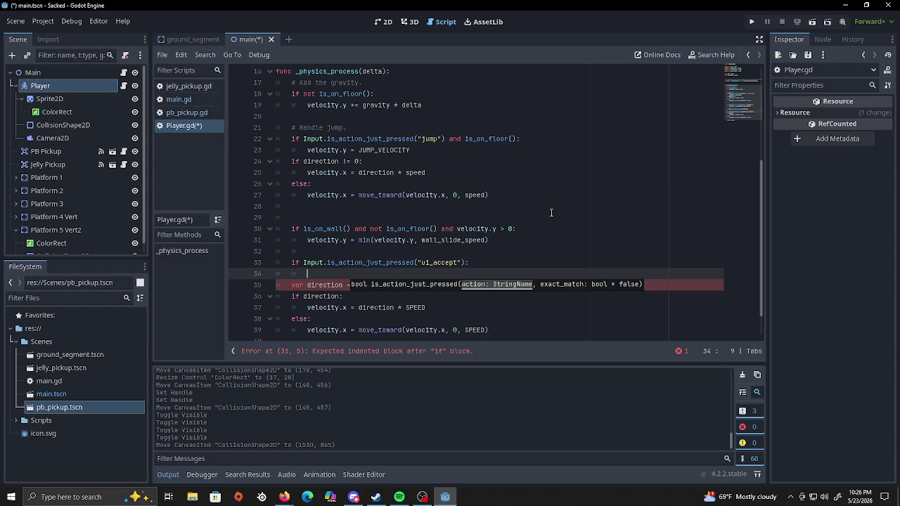
Nest 'if is_on_floor():' setting velocity.y = jump_velocity inside the ui_accept check.
text(if)
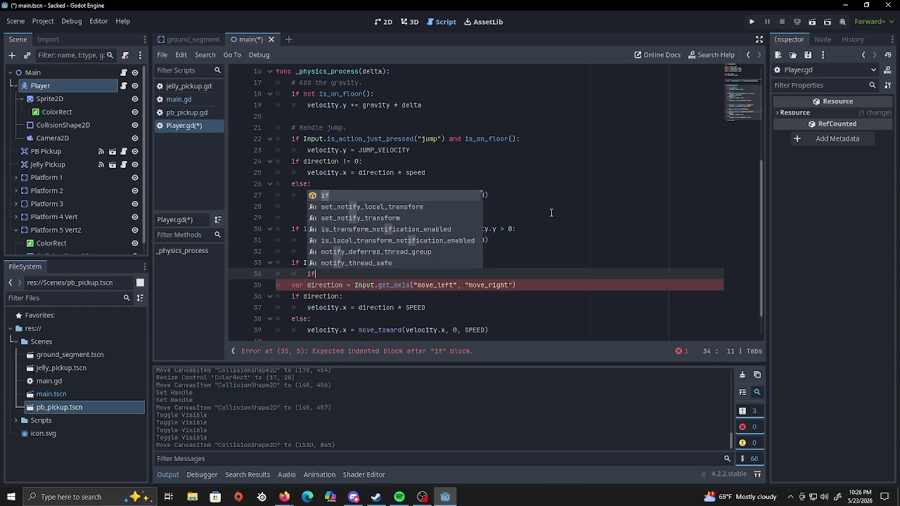
text( is)
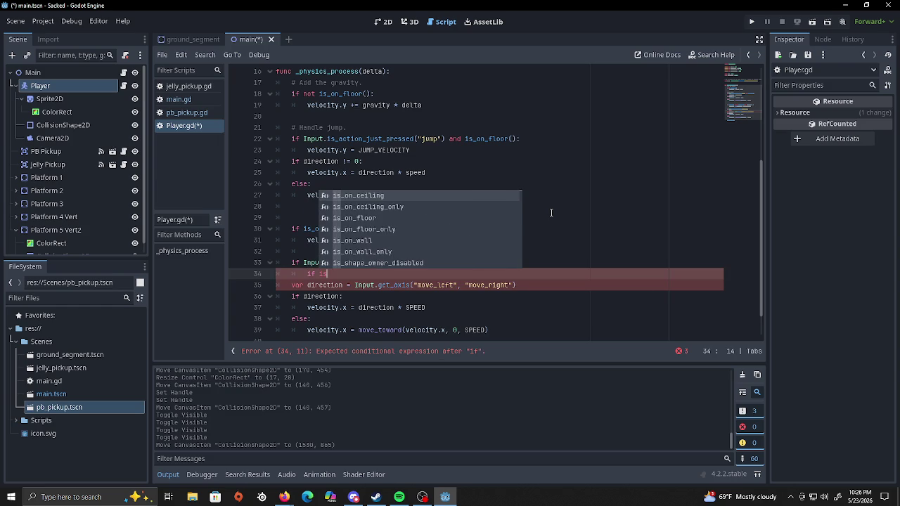
text(_on)
key(Down)
key(Down)
key(Return)
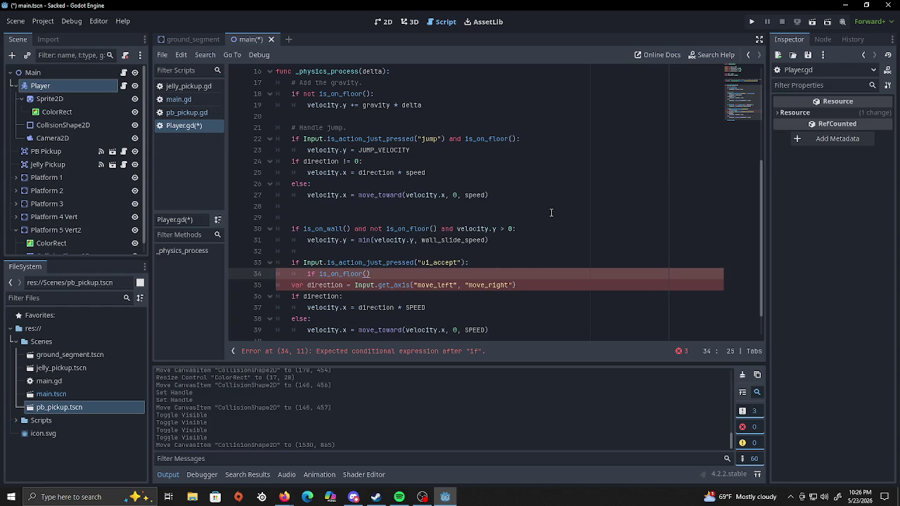
text(:)
key(Return)
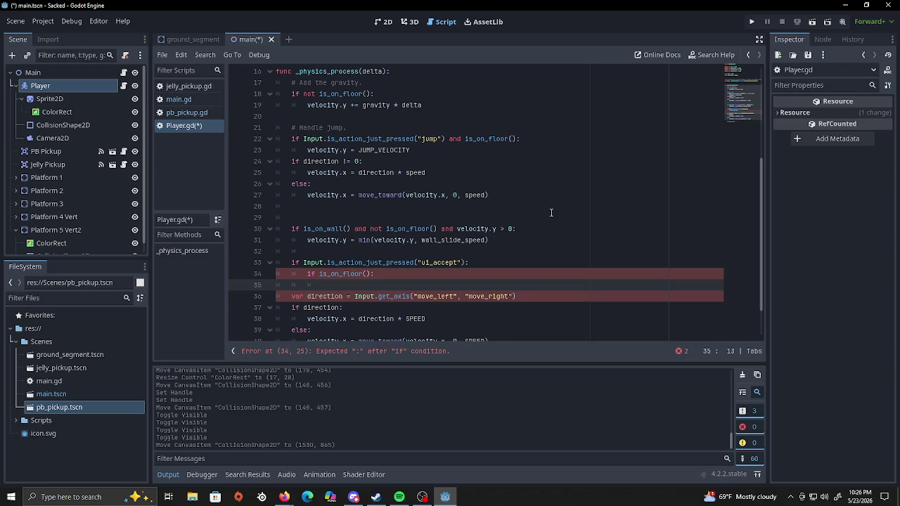
text(v)
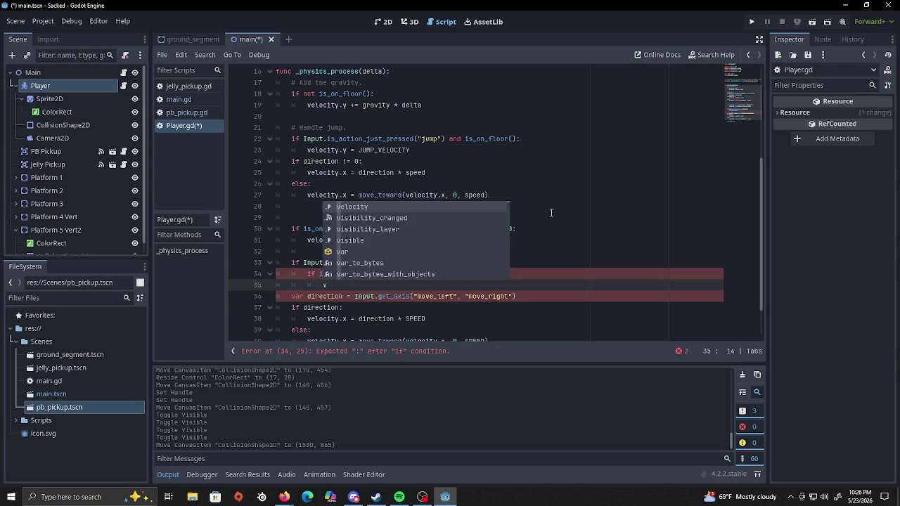
text(elocity.y )
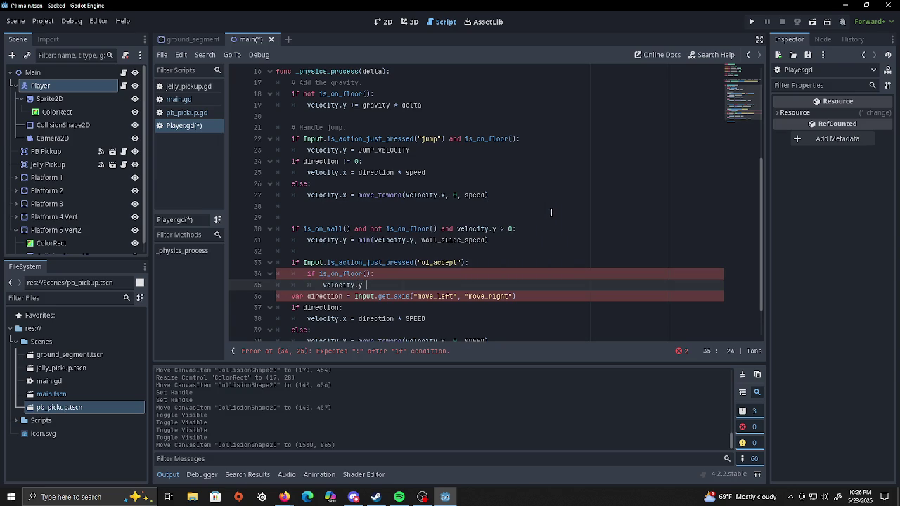
text(= jump_)
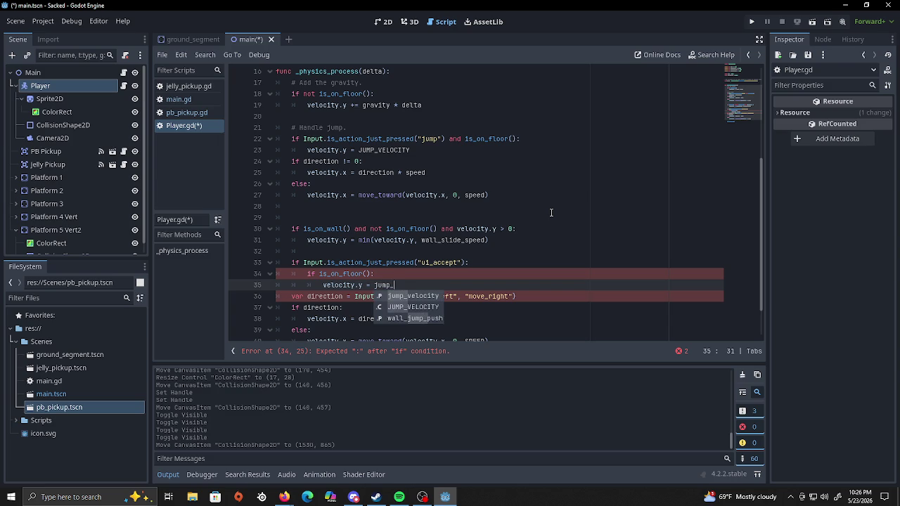
key(Down)
key(Up)
key(Return)
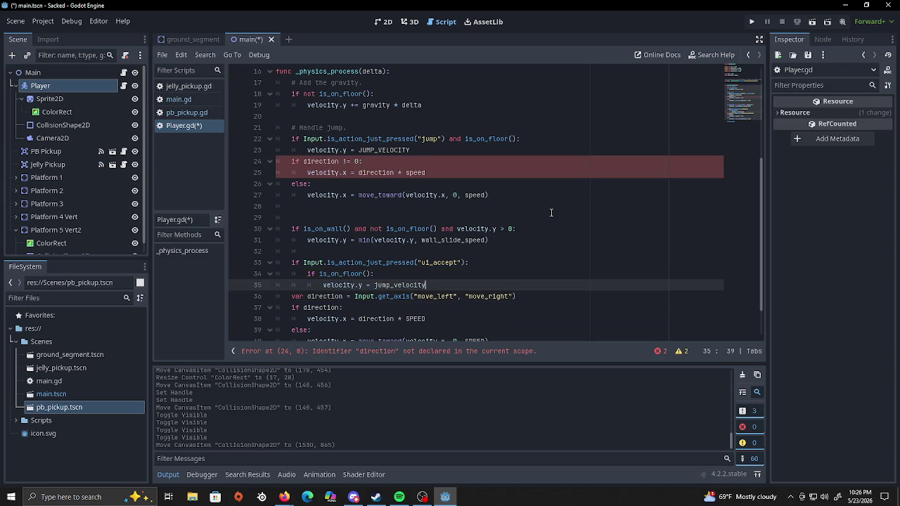
key(Return)
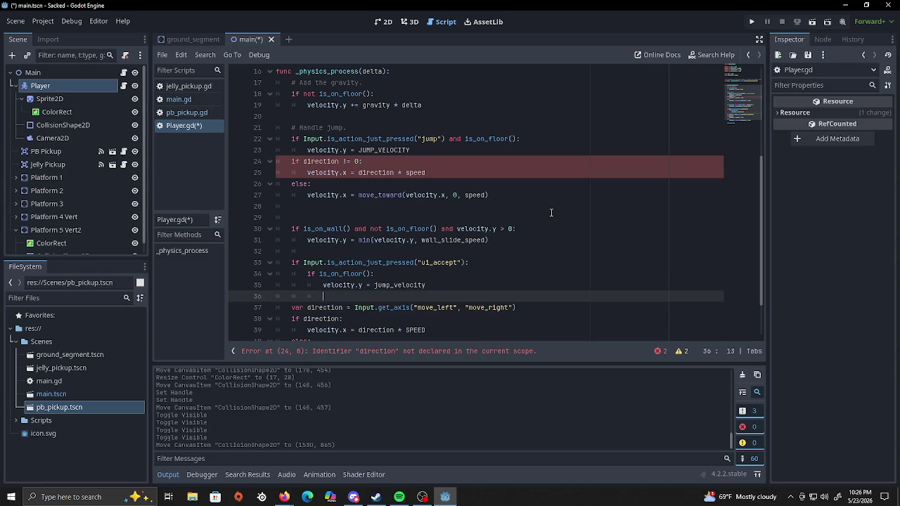
Add an 'elif is_on_wall():' branch declaring 'var wall_normal = get_wall_normal()'.
key(BackSpace)
text(elif)
text( is_)
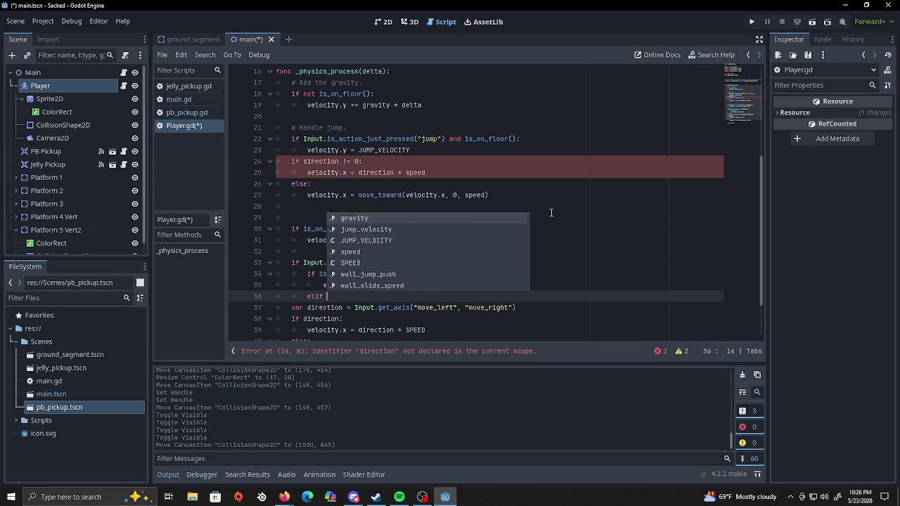
text(on)
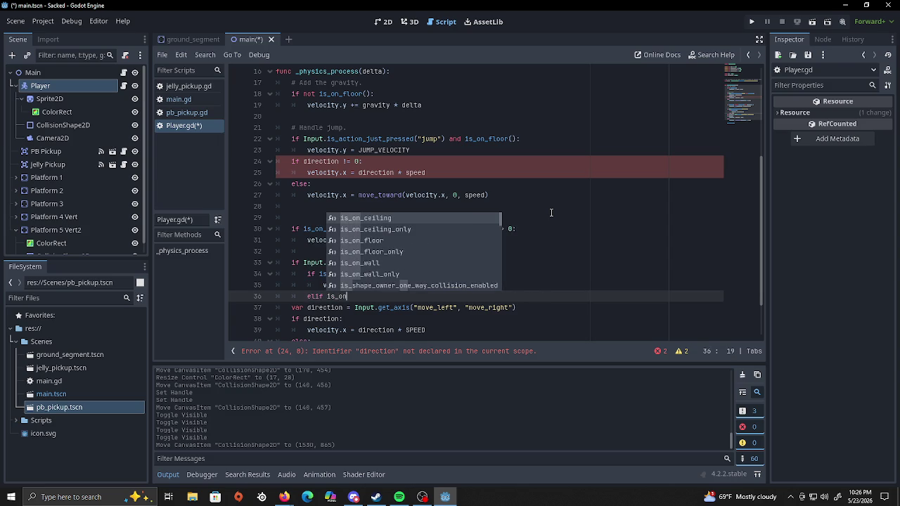
text(_)
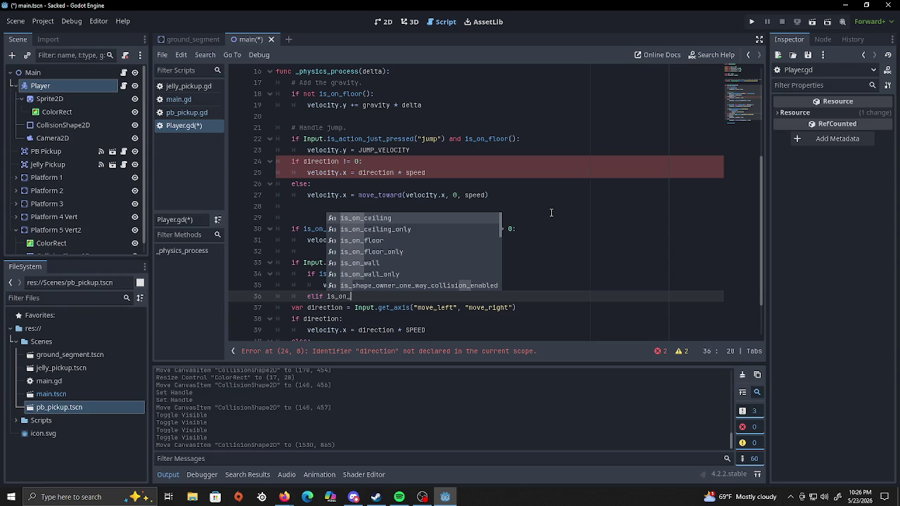
key(Down)
key(Down)
key(Down)
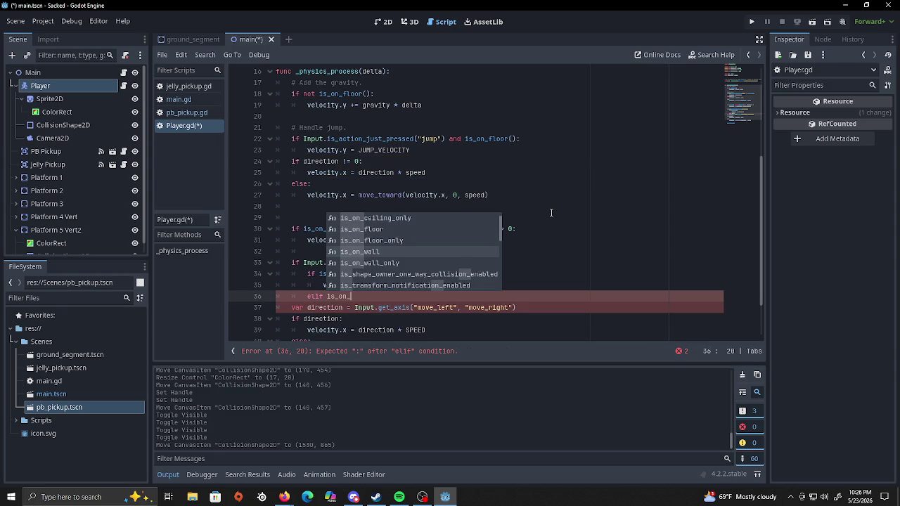
key(Return)
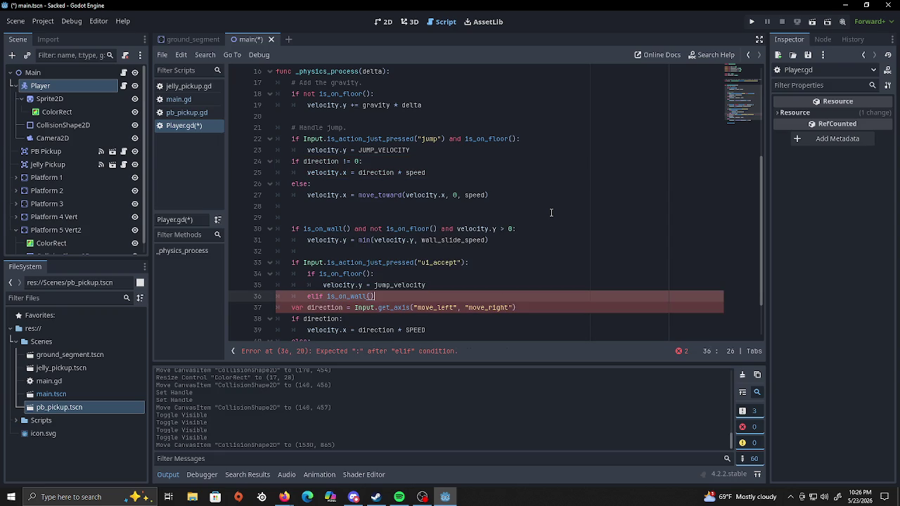
text(:)
key(Return)
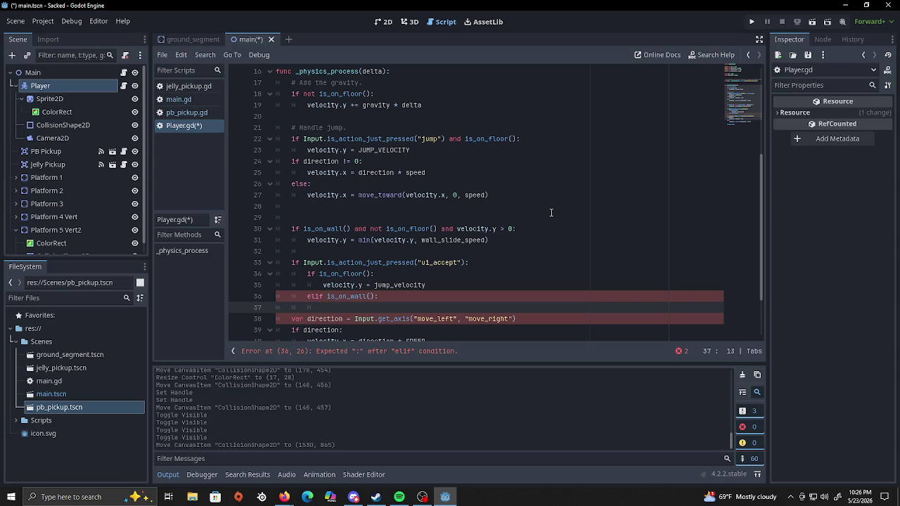
text(var wall_nor)
text(mal )
text(= get_w)
text(al)
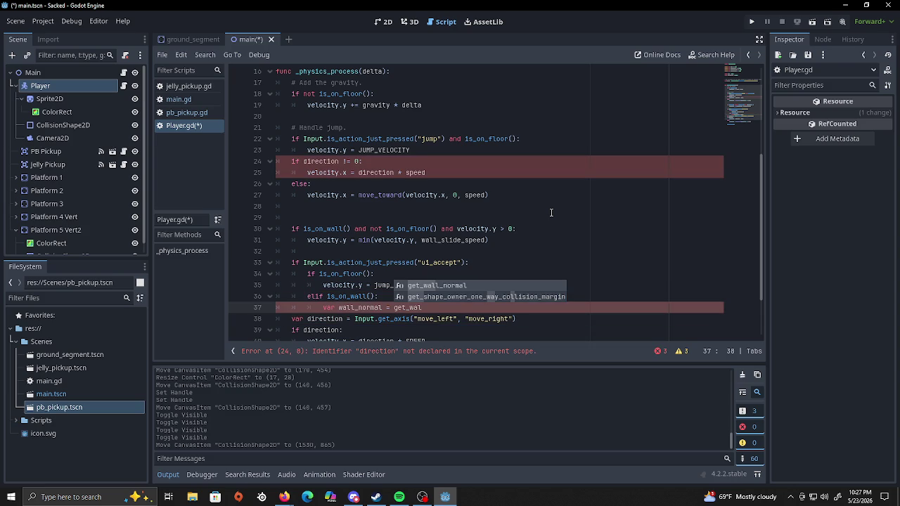
key(Return)
key(Return)
In the wall branch, set velocity.y = jump_velocity and velocity.x = wall_normal.x * wall_jump_push.
text(velocity.y )
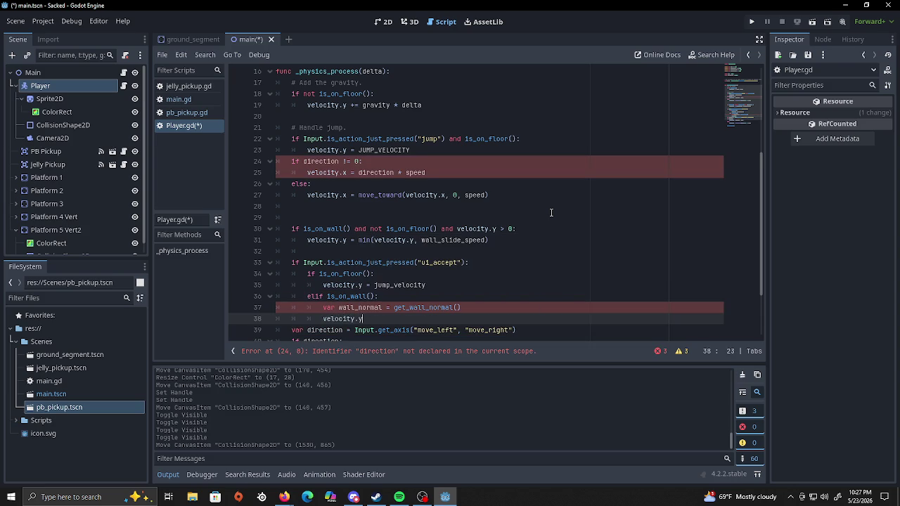
text(= jump)
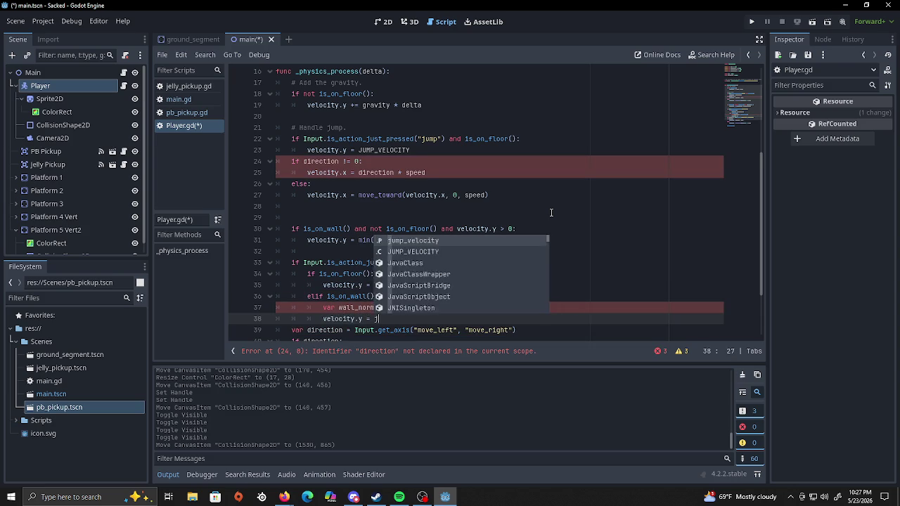
key(Return)
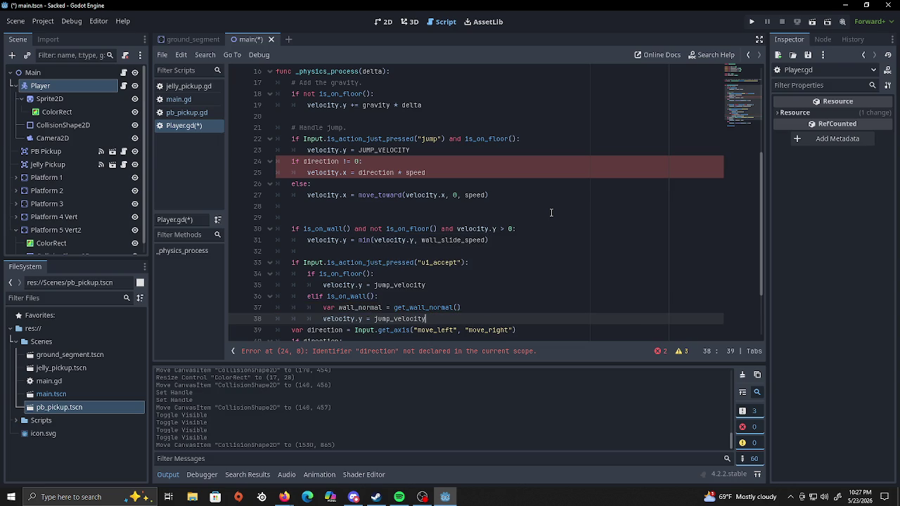
key(Return)
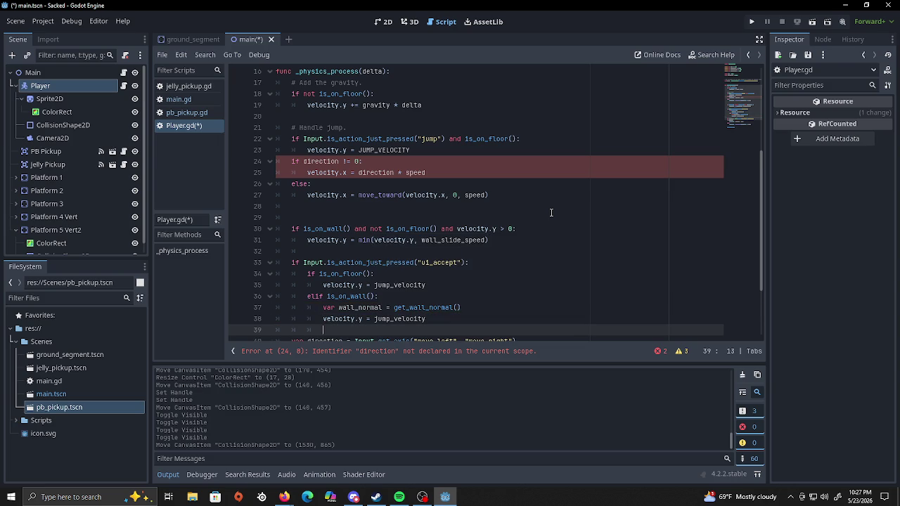
text(veloc)
text(ity)
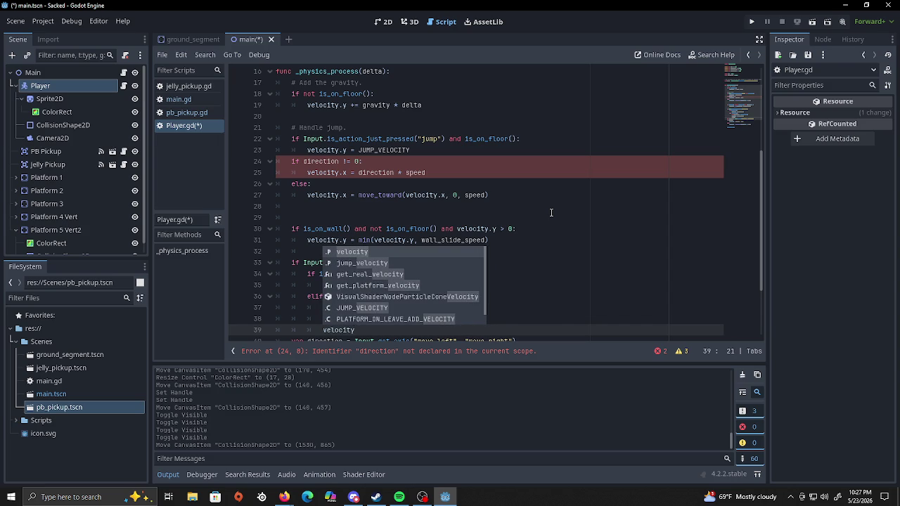
text(.x =)
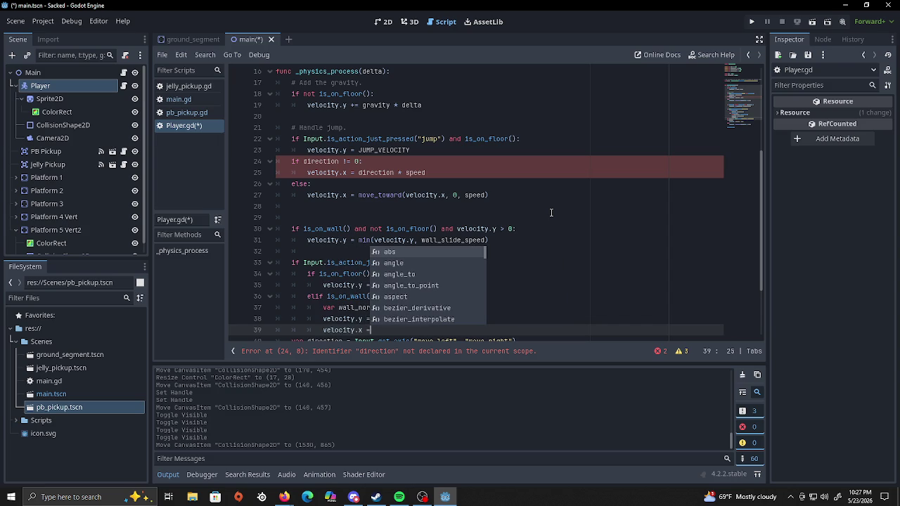
text( wall_n)
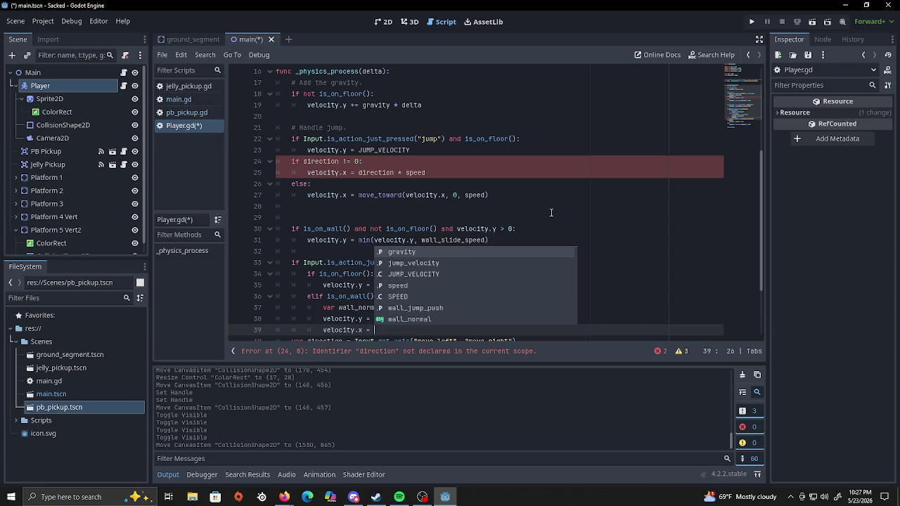
text(ormal)
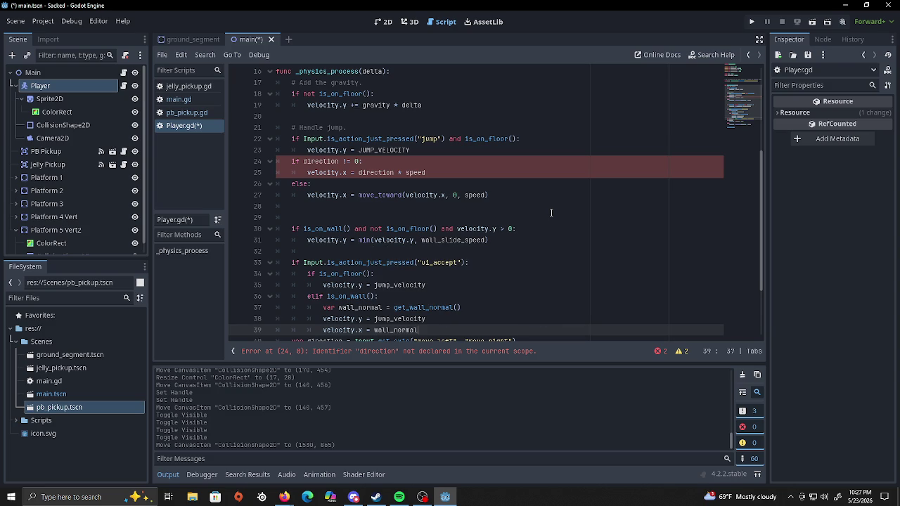
text(.x *)
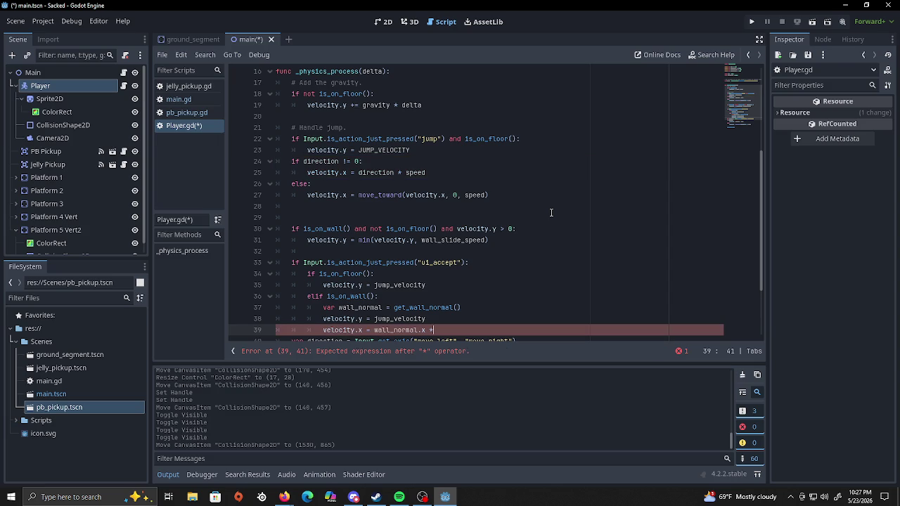
text( wal)
text(l_jump)
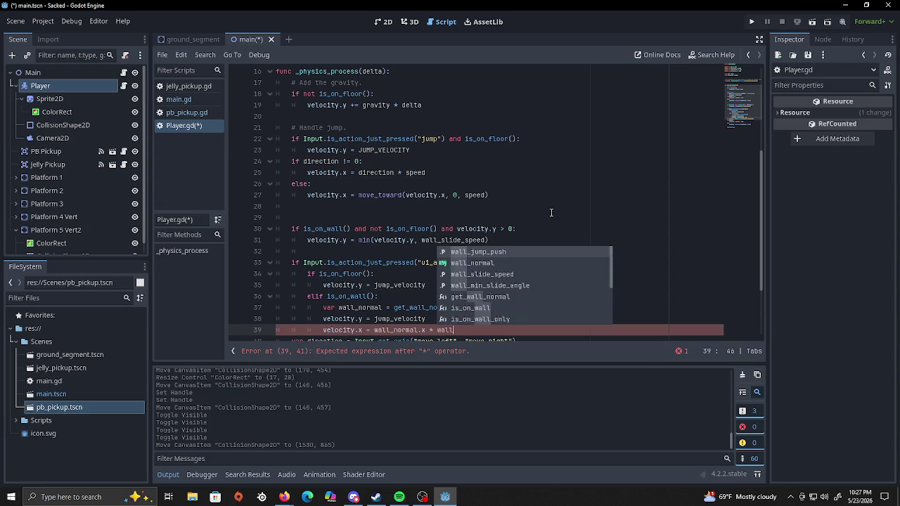
key(Return)
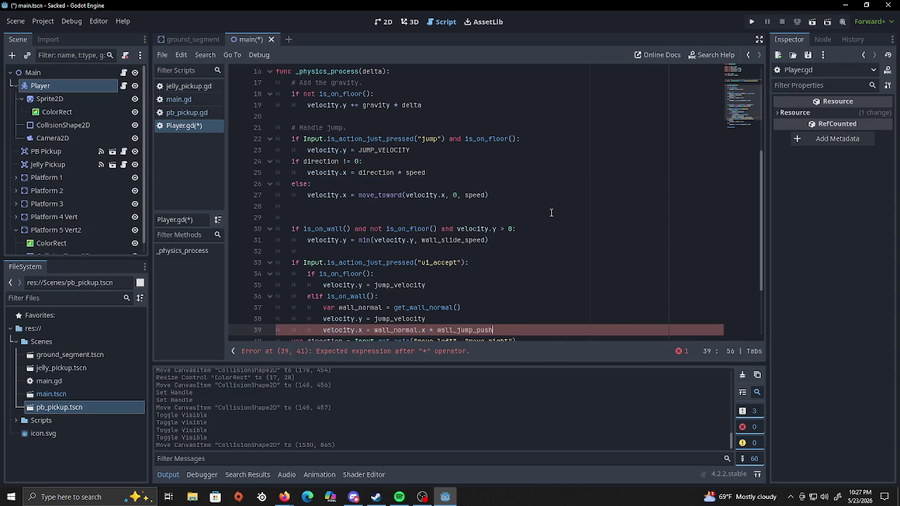
scroll(490, 214, down, 3)
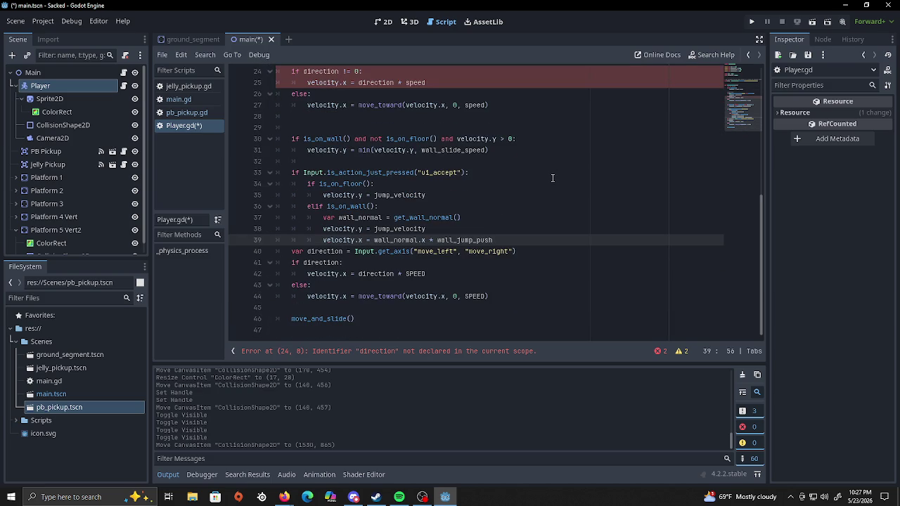
Select the whole Player.gd script from line 1 onward, then switch to Firefox.
scroll(555, 177, up, 6)
scroll(552, 179, up, 2)
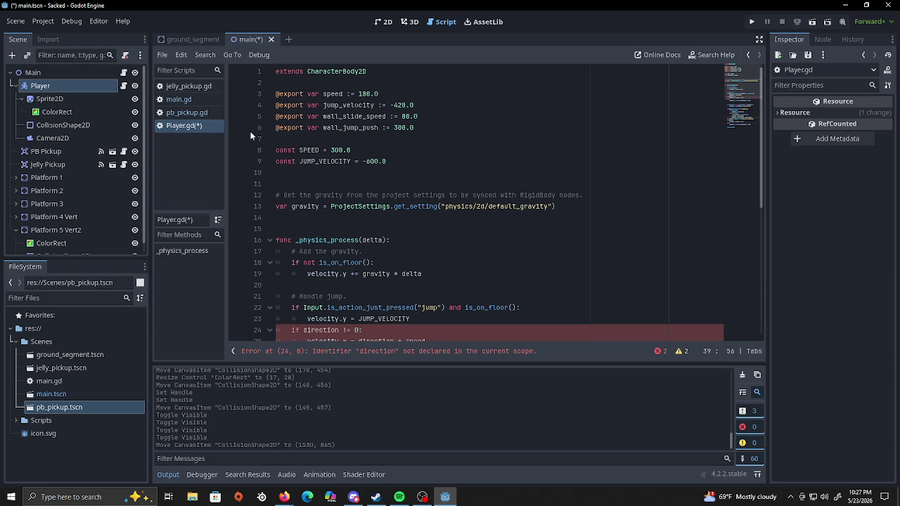
key(ctrl+a)
shift+click(489, 162)
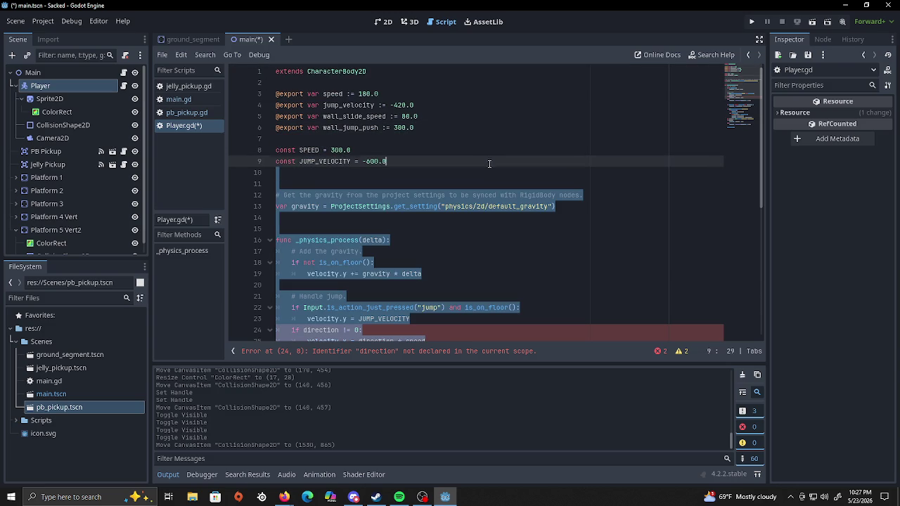
click(275, 71)
mouse_move(276, 71)
mouse_down()
mouse_move(626, 277)
mouse_move(612, 344)
mouse_move(620, 322)
mouse_up()
scroll(626, 277, down, 8)
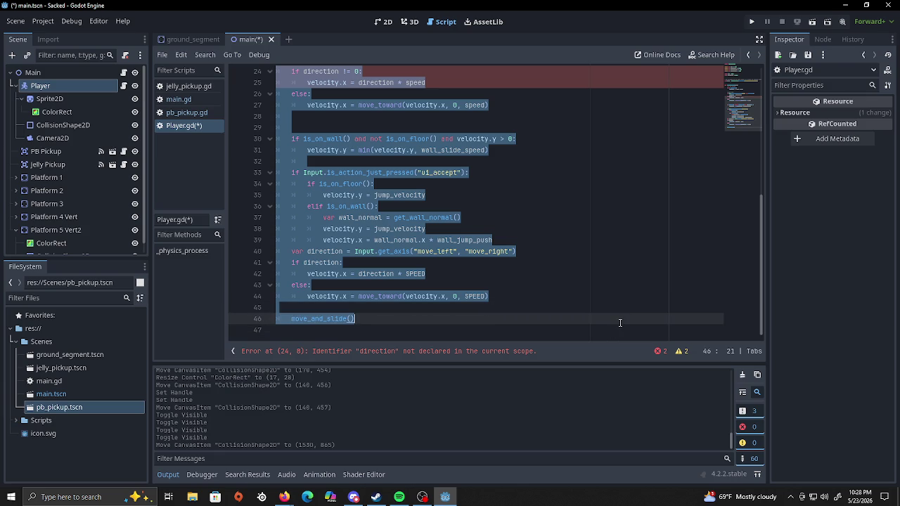
key(alt+Tab)
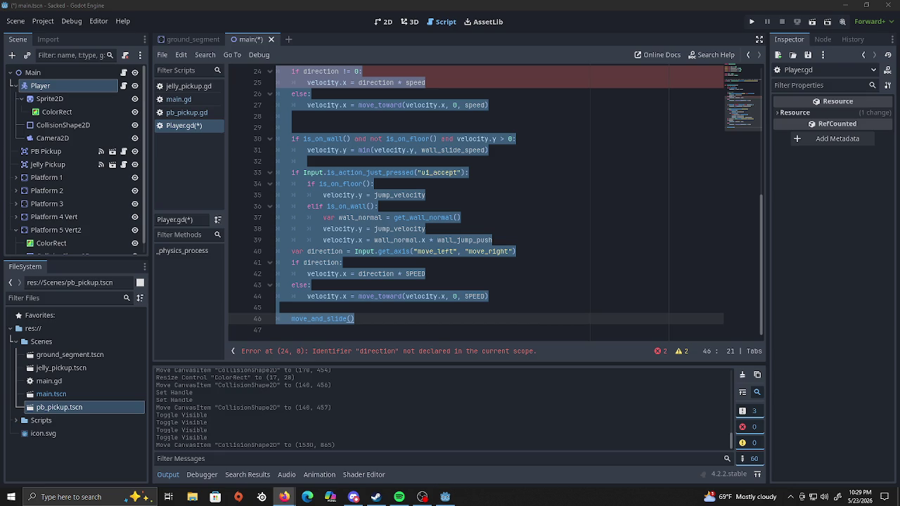
Return focus from Firefox to the Player.gd script editor.
click(476, 321)
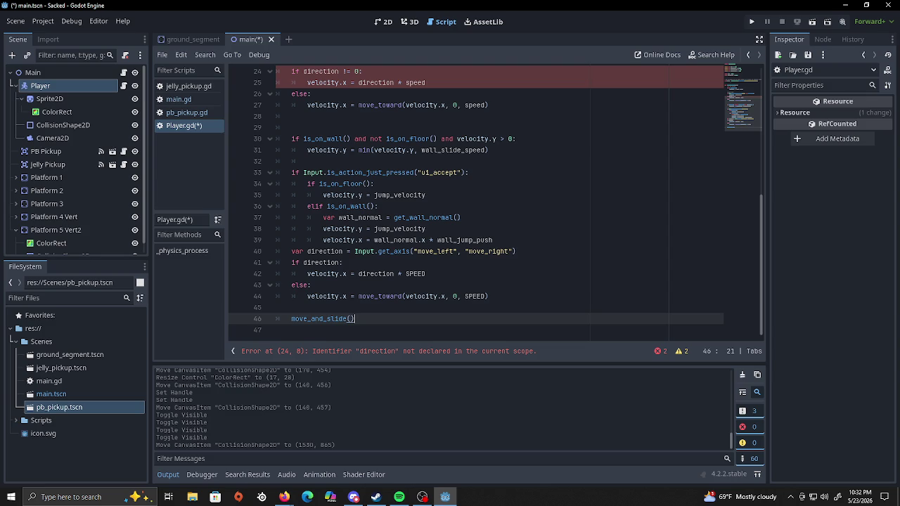
scroll(396, 246, up, 4)
scroll(397, 246, up, 4)
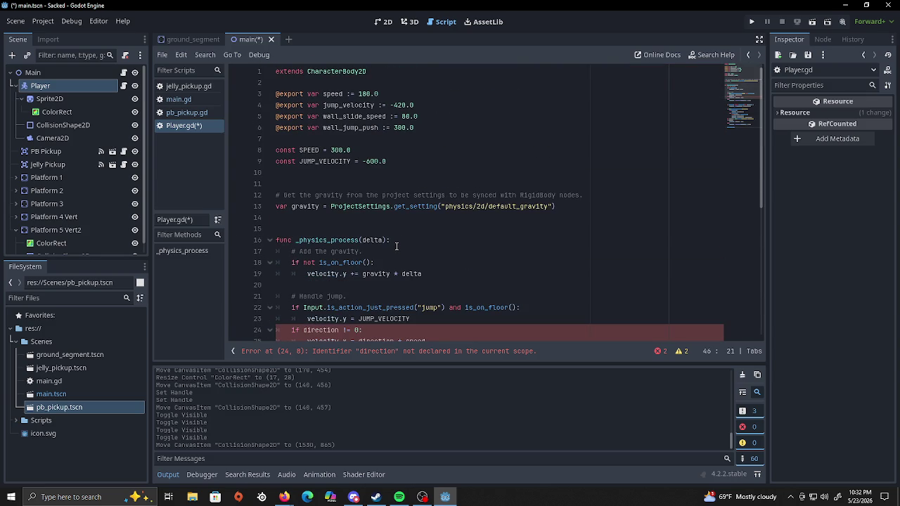
click(436, 125)
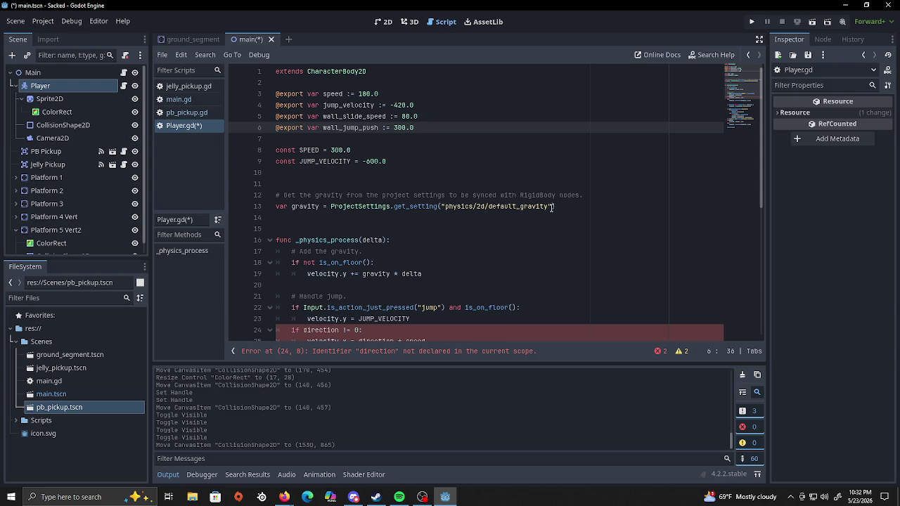
click(438, 107)
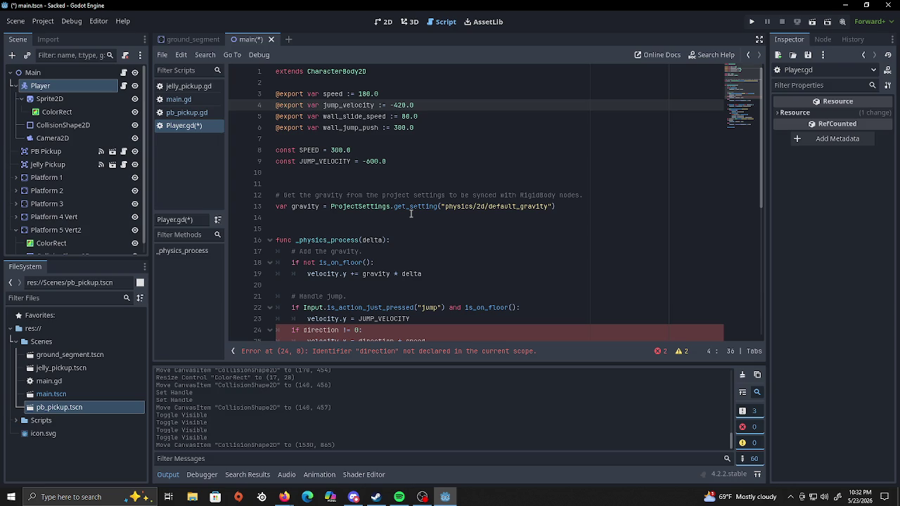
scroll(414, 238, down, 2)
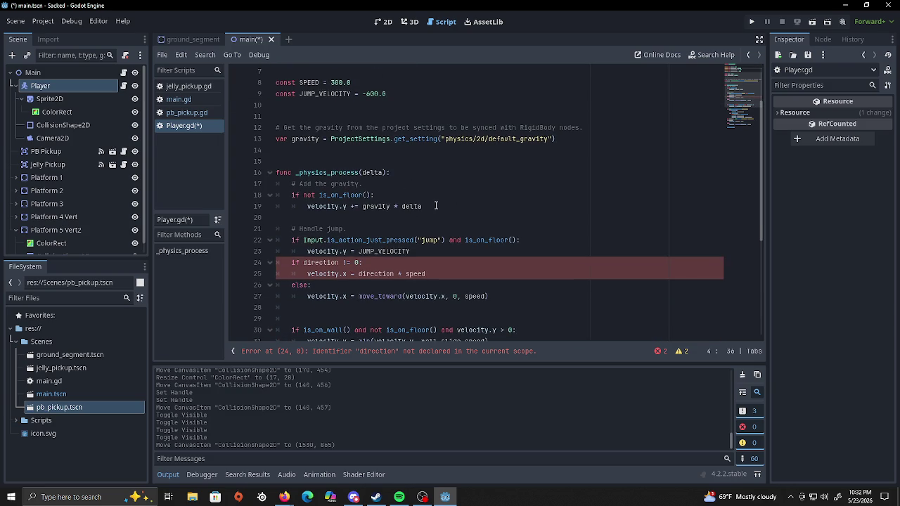
scroll(436, 206, down, 2)
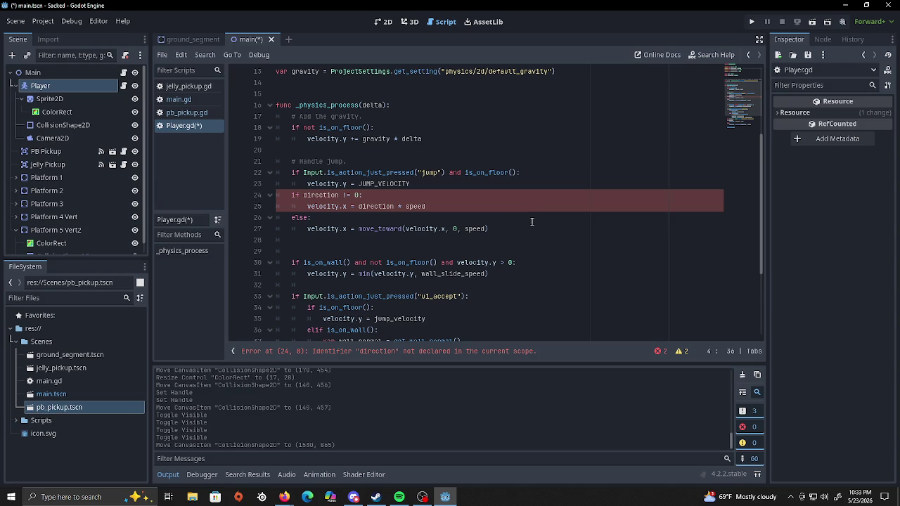
scroll(530, 222, down, 4)
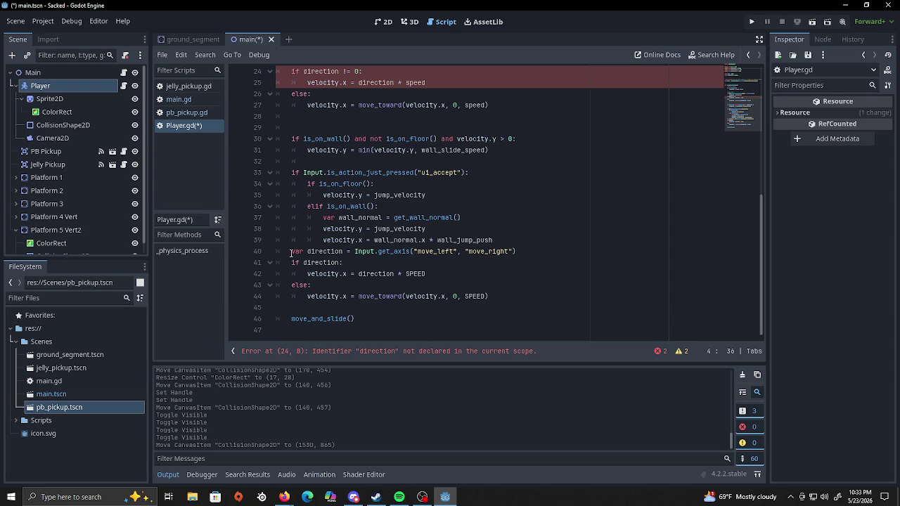
scroll(290, 251, up, 2)
scroll(289, 251, down, 2)
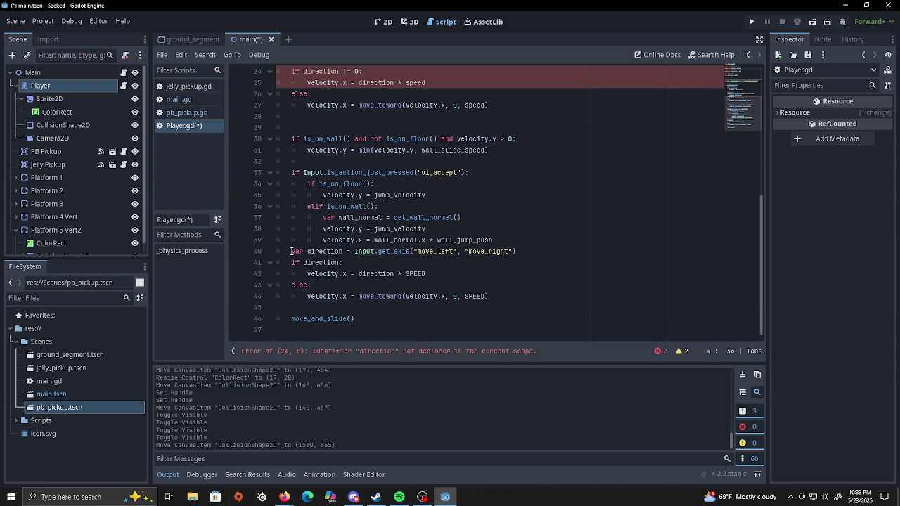
Insert an outdented '#jumping' comment on a new line 40, right after the wall_jump_push line.
click(508, 239)
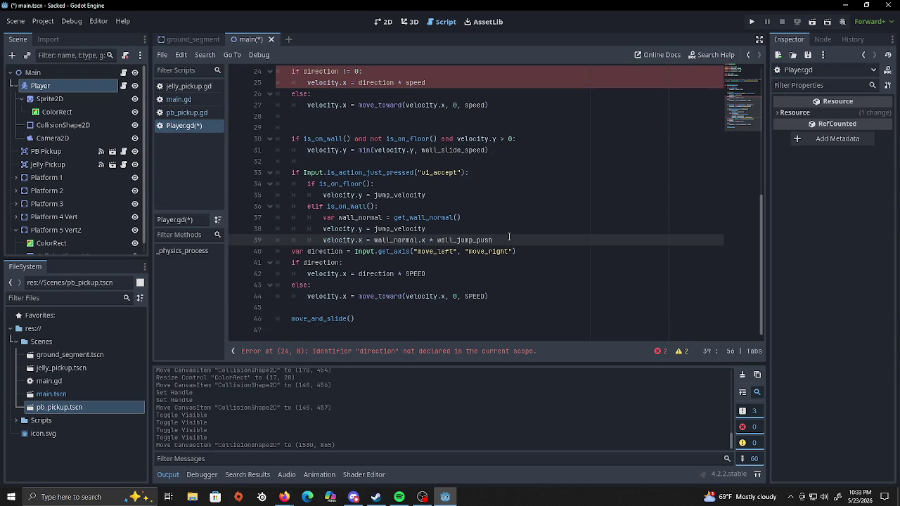
key(Return)
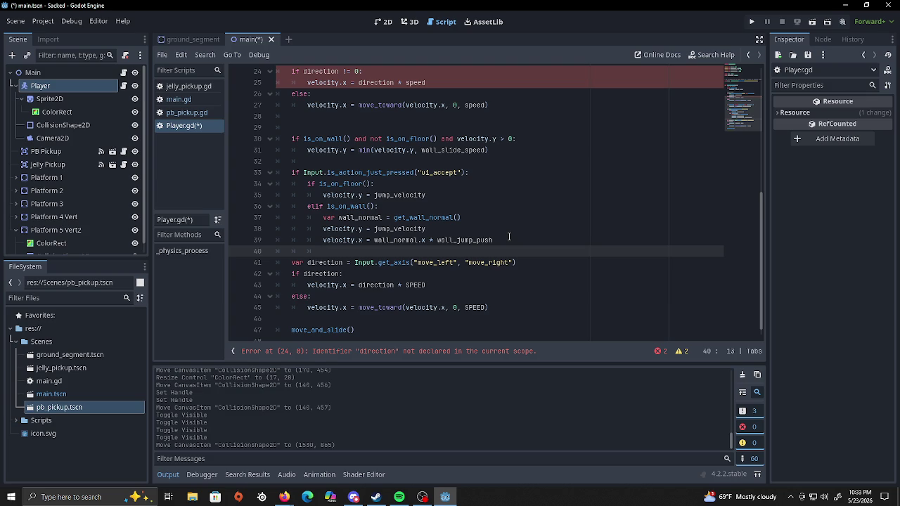
key(BackSpace)
text(#jumping)
scroll(366, 206, up, 1)
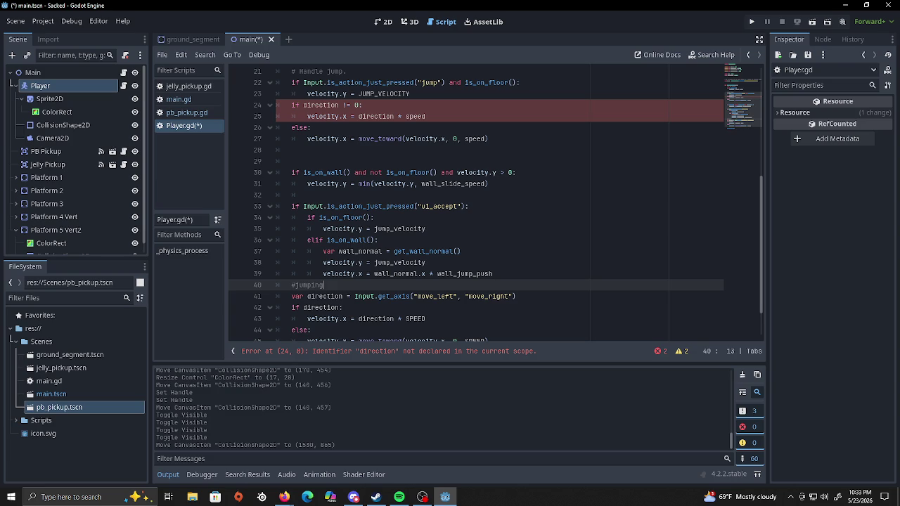
scroll(518, 189, up, 2)
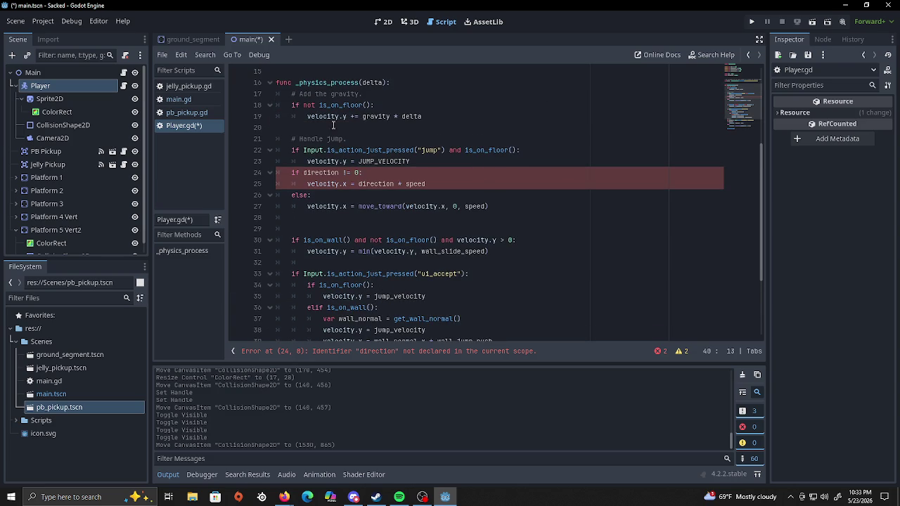
click(314, 172)
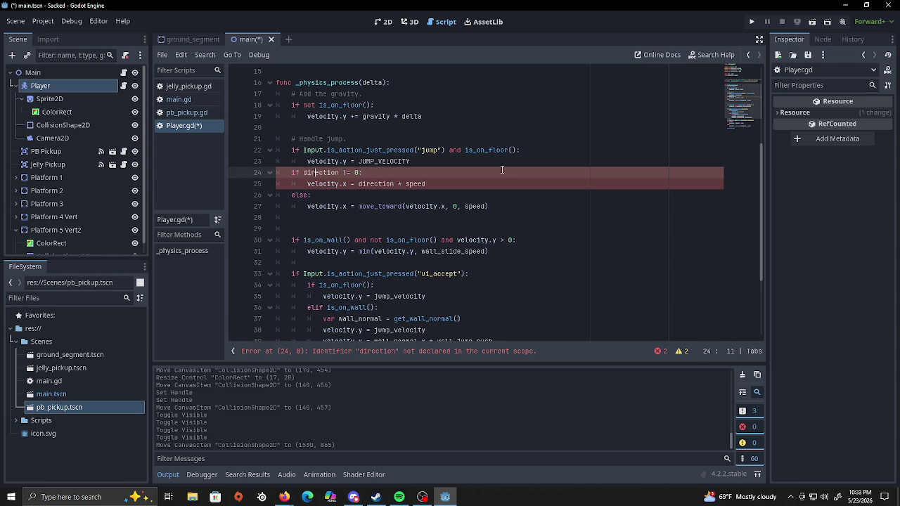
scroll(471, 170, up, 1)
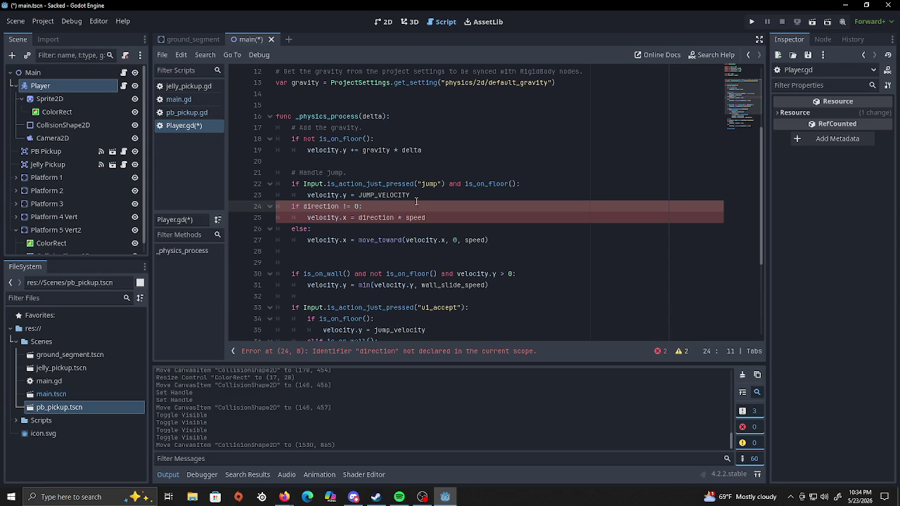
scroll(410, 198, down, 3)
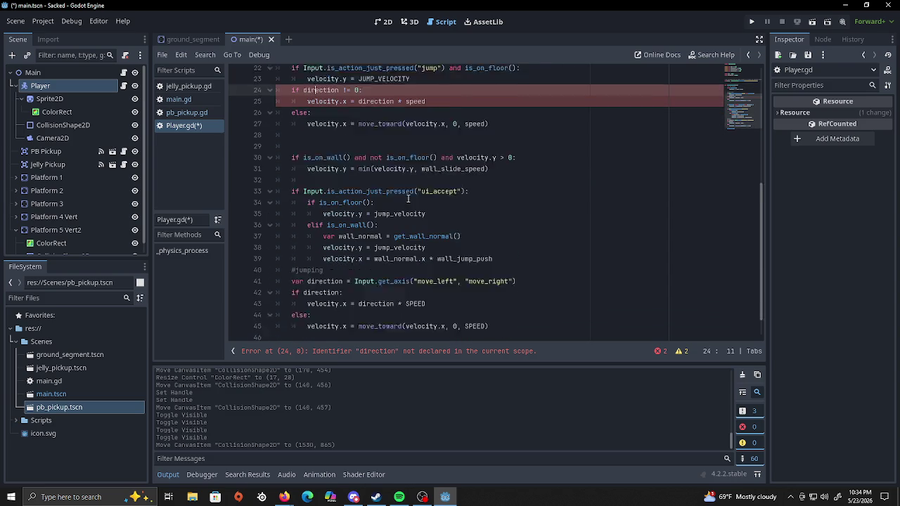
scroll(267, 256, down, 2)
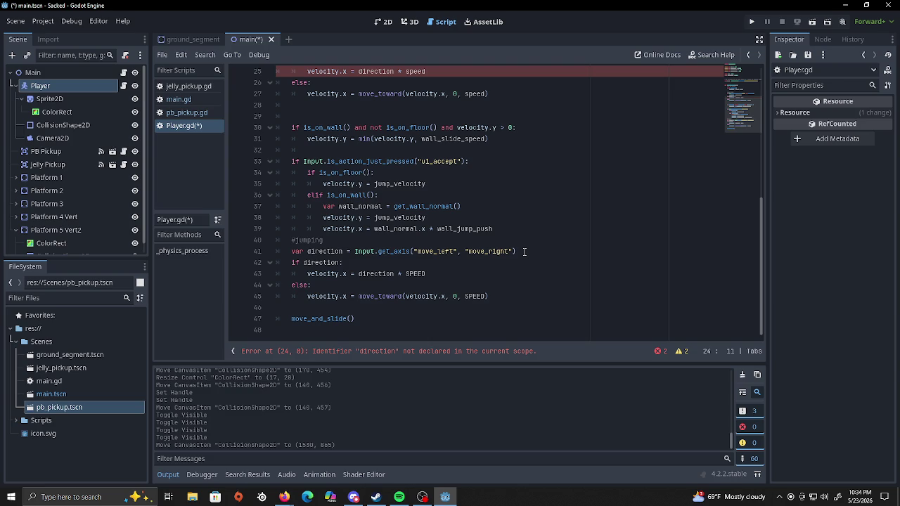
Add a blank line below the direction declaration, then delete the SPEED and JUMP_VELOCITY const lines at the top.
click(524, 251)
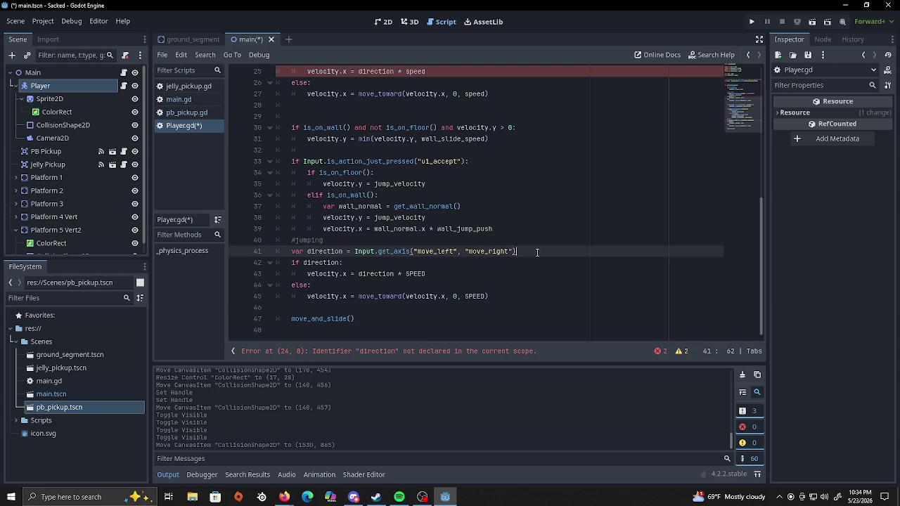
key(Return)
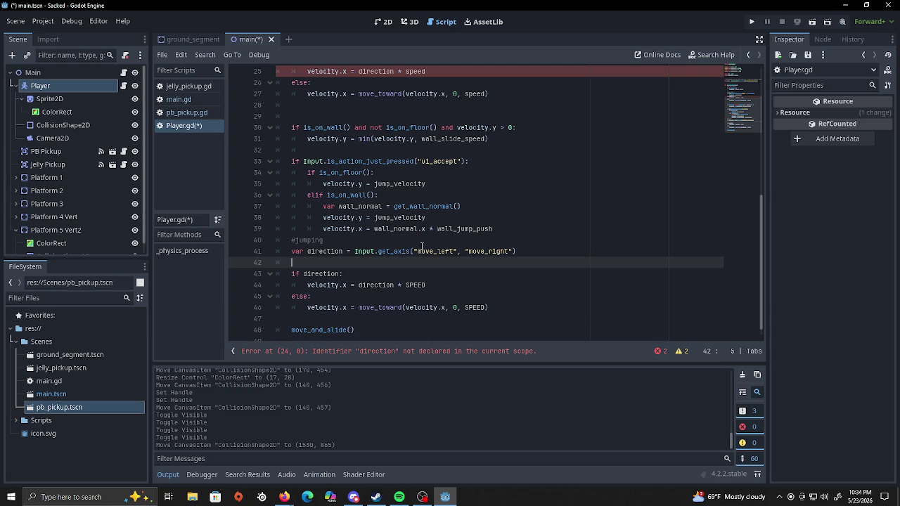
scroll(452, 242, up, 1)
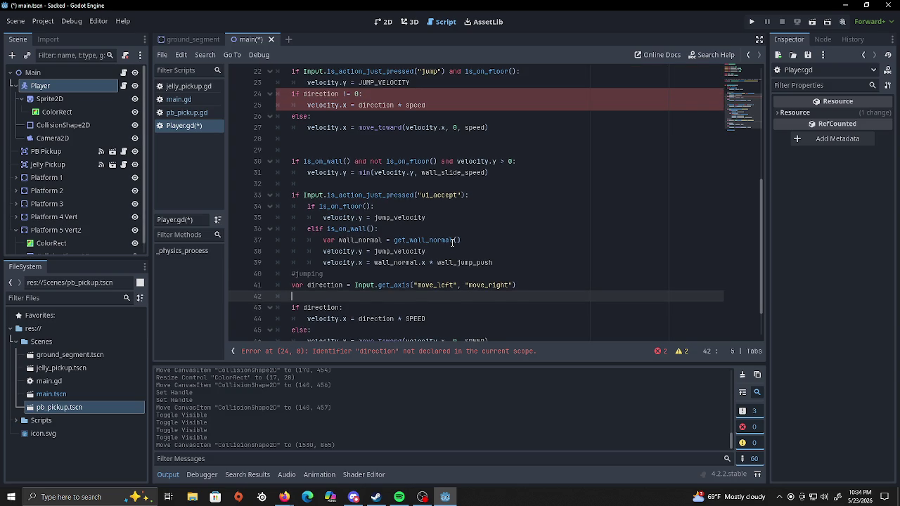
scroll(452, 243, up, 5)
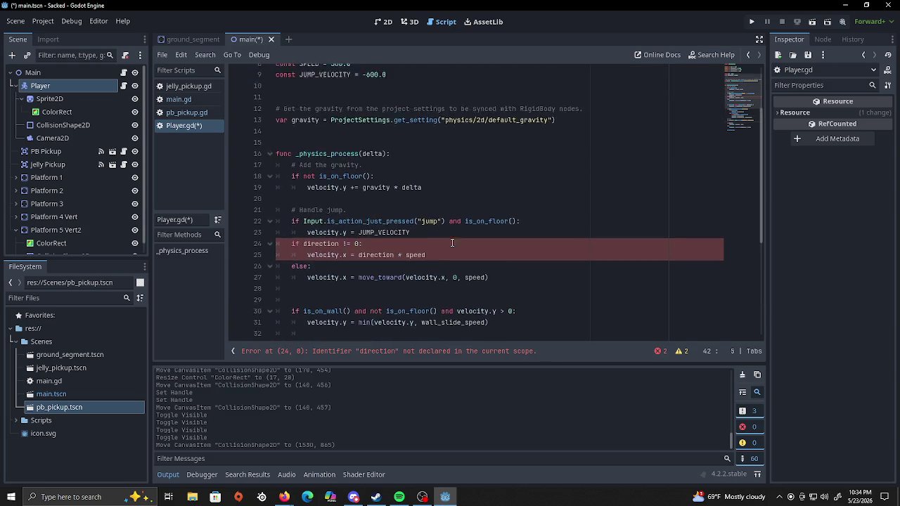
scroll(452, 243, up, 3)
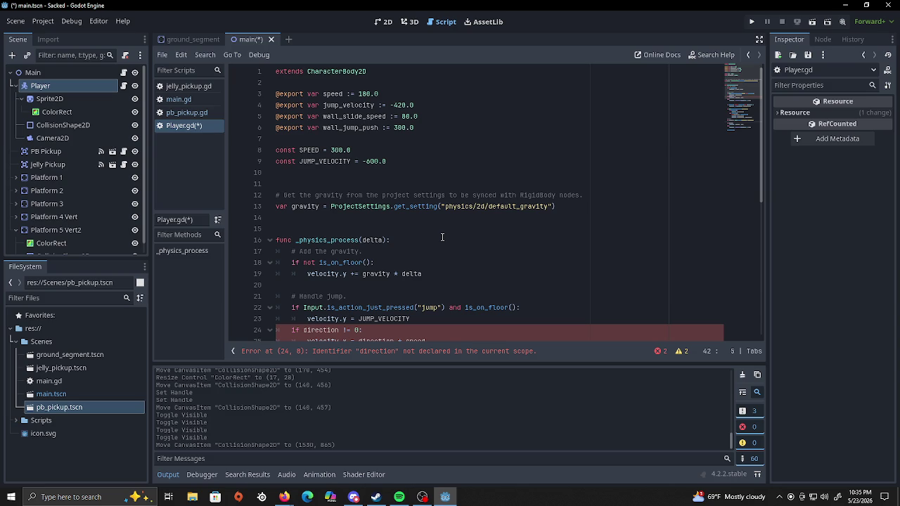
click(280, 150)
key(ctrl+shift+k)
key(ctrl+shift+k)
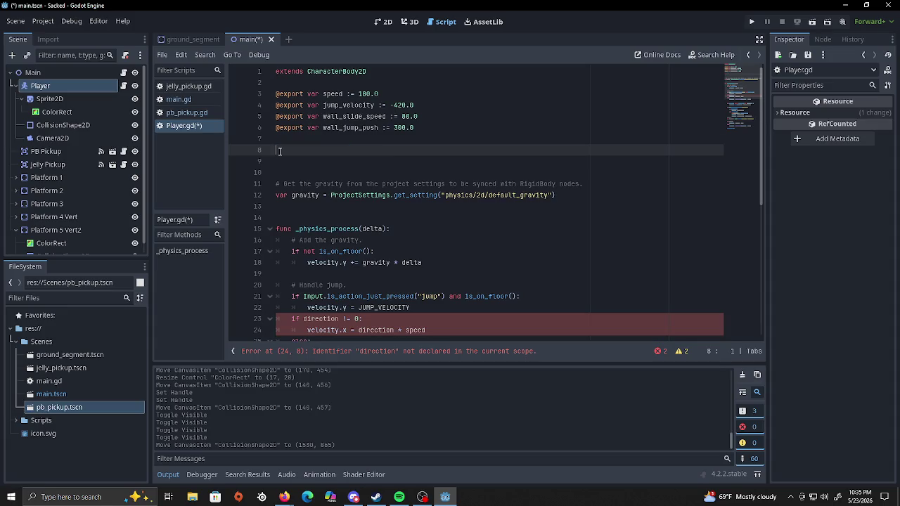
Delete the leftover blank lines near the top so _physics_process starts at line 11.
key(ctrl+shift+k)
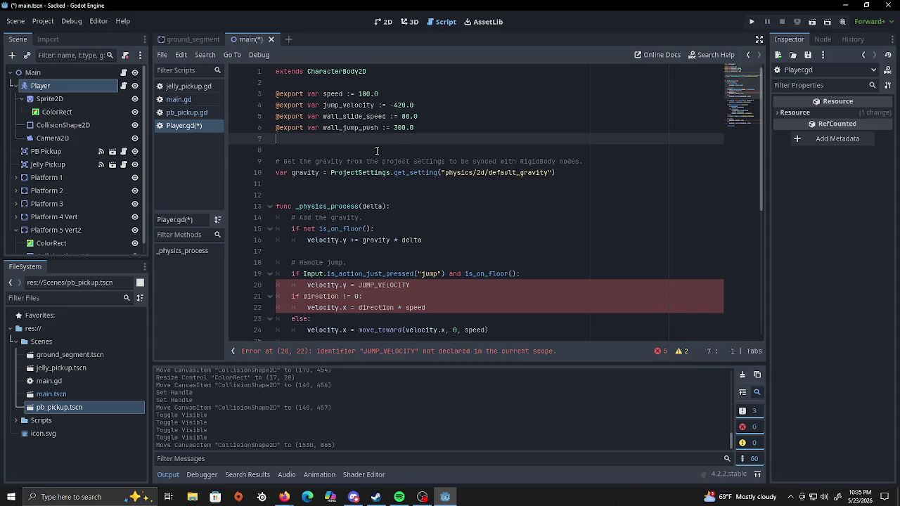
scroll(403, 201, down, 1)
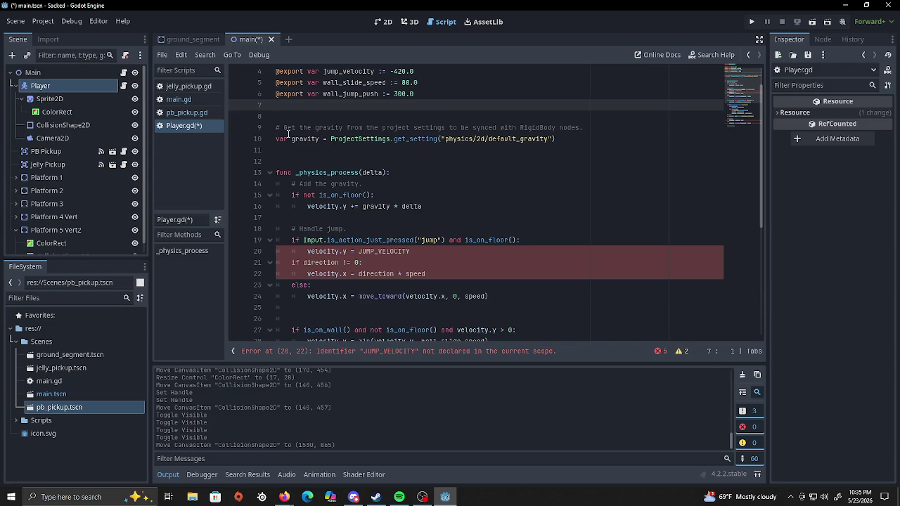
click(275, 116)
key(BackSpace)
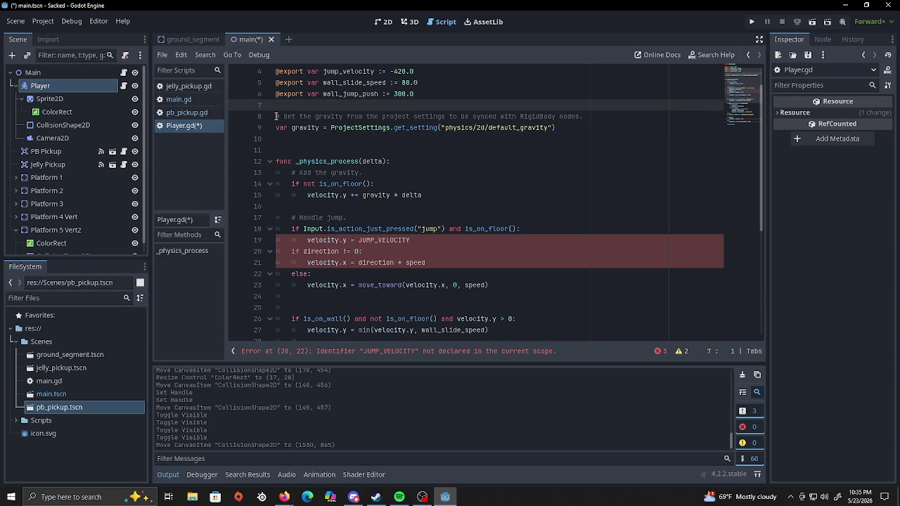
click(276, 149)
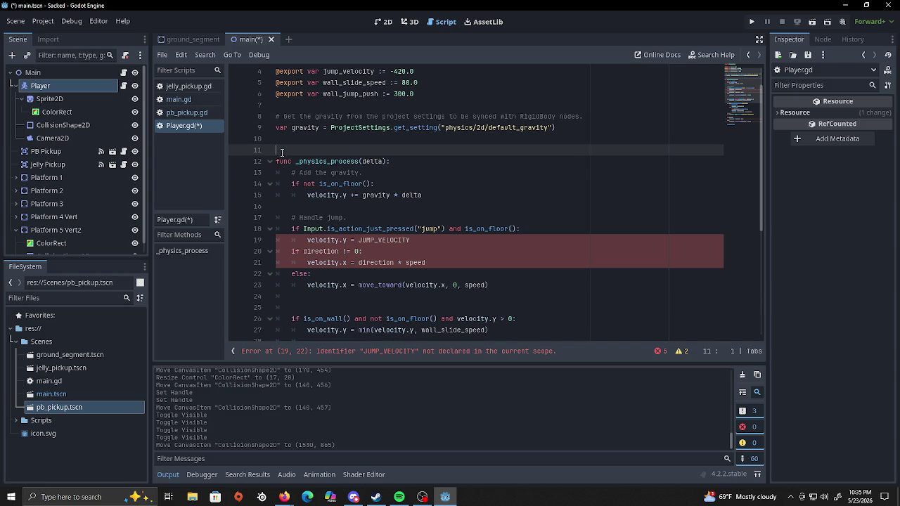
key(BackSpace)
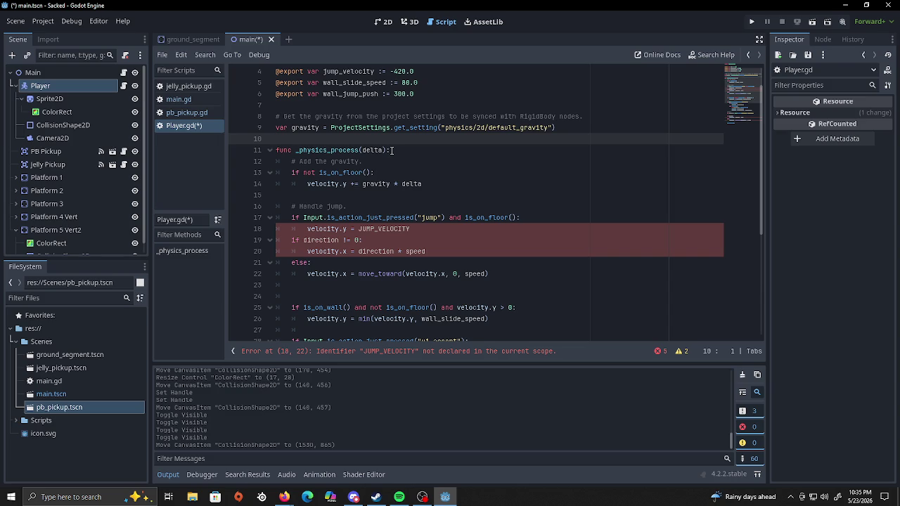
click(436, 184)
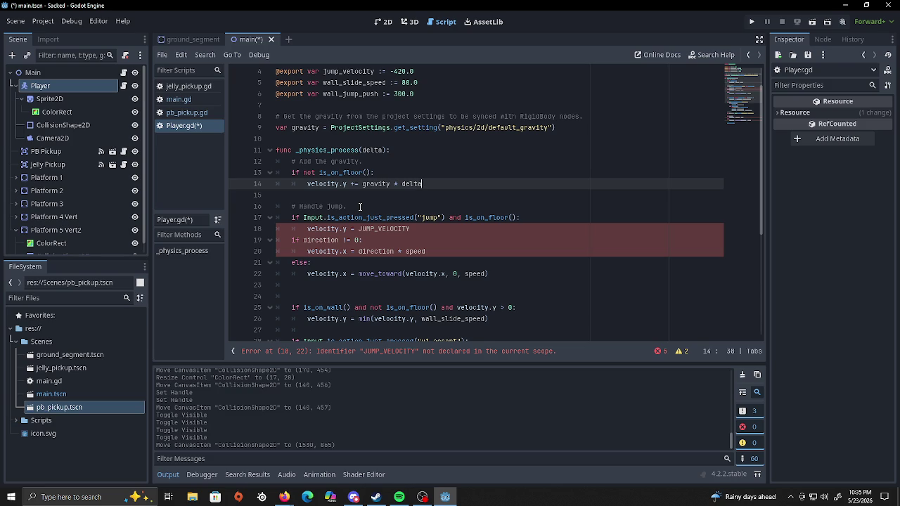
Insert an empty line before the '# Handle jump.' comment, moving it to line 17.
scroll(360, 206, down, 6)
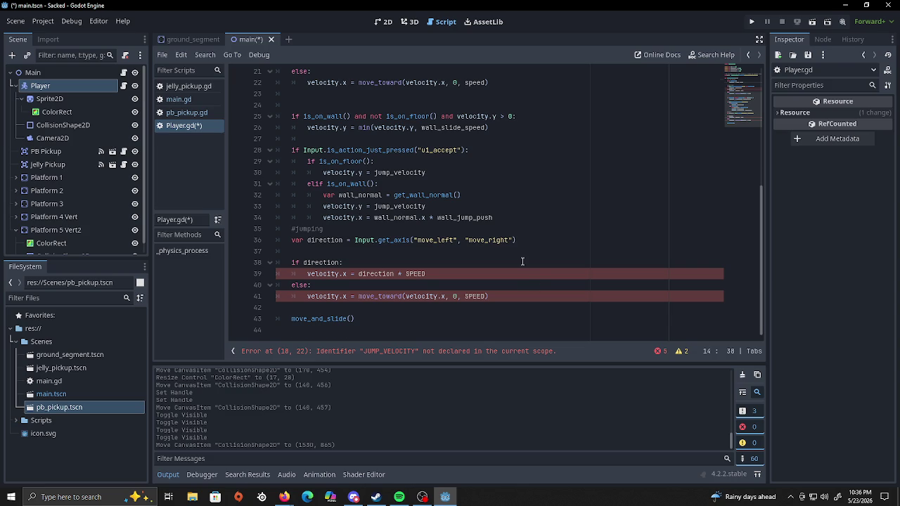
scroll(523, 266, up, 3)
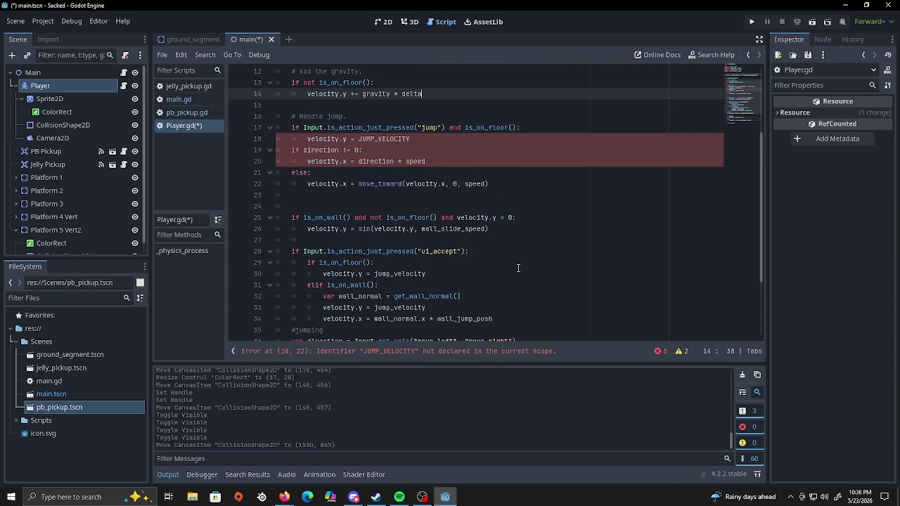
click(289, 117)
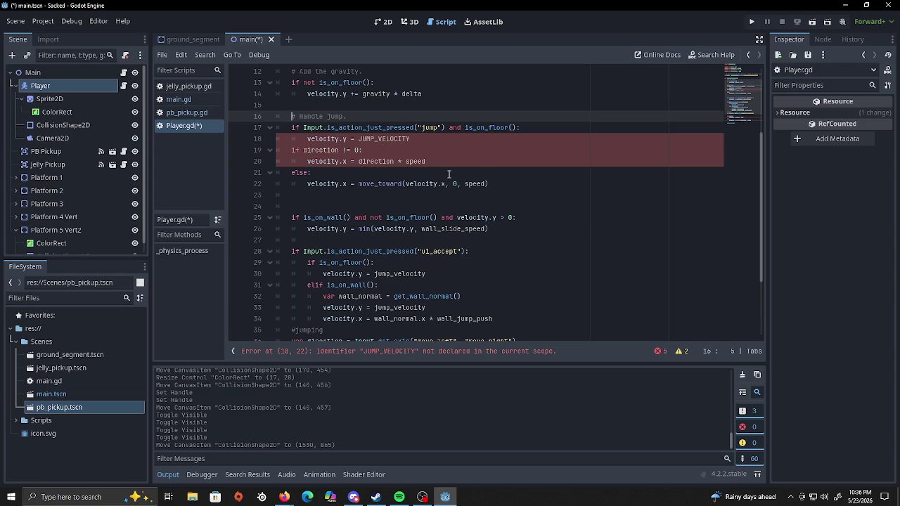
key(Return)
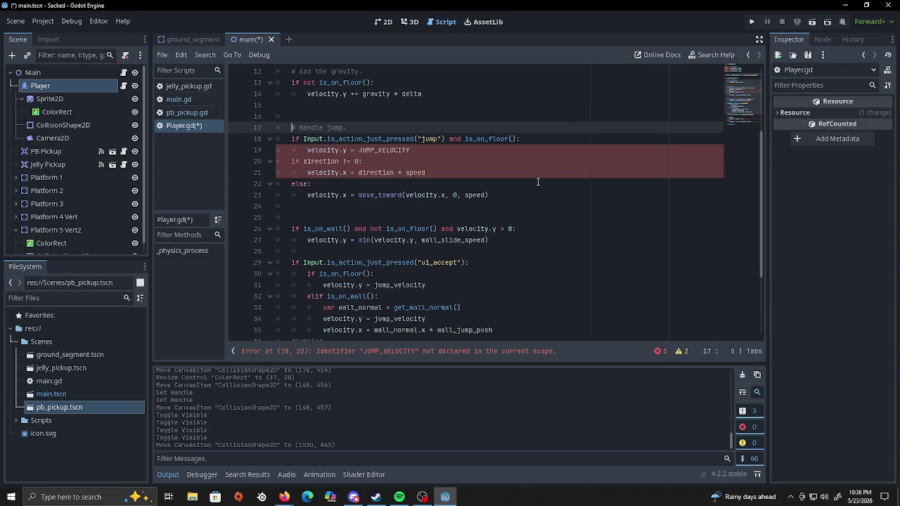
scroll(496, 267, down, 3)
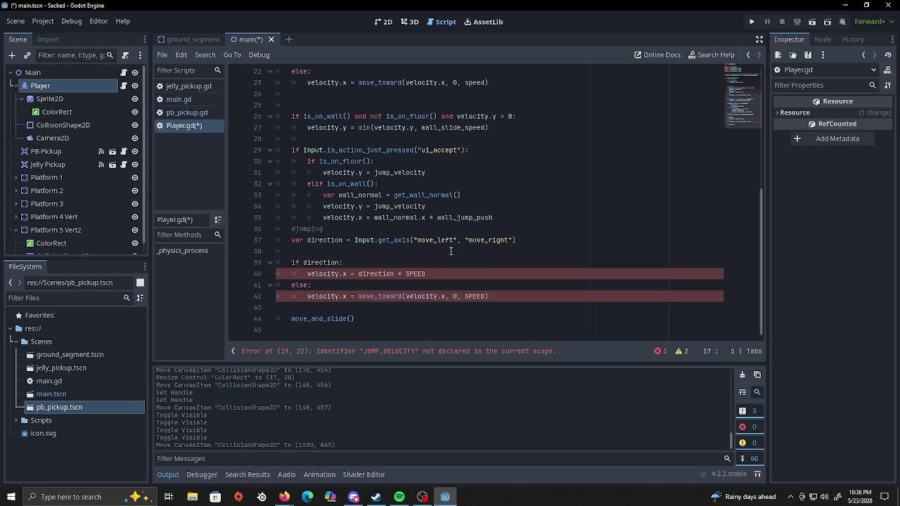
scroll(525, 240, up, 5)
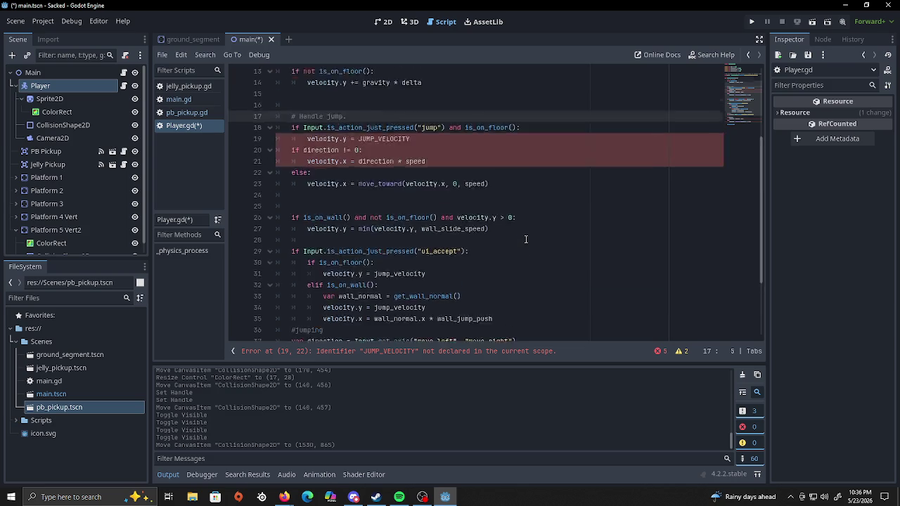
scroll(525, 240, down, 4)
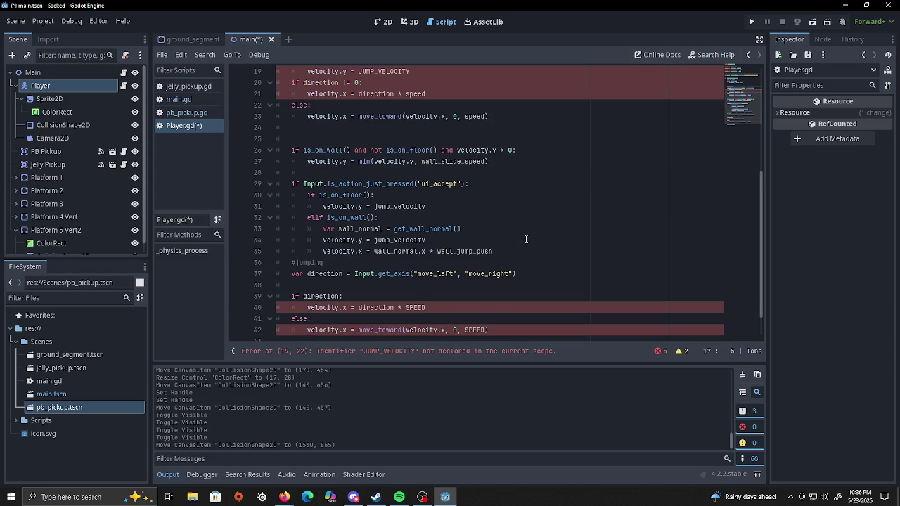
scroll(525, 239, down, 1)
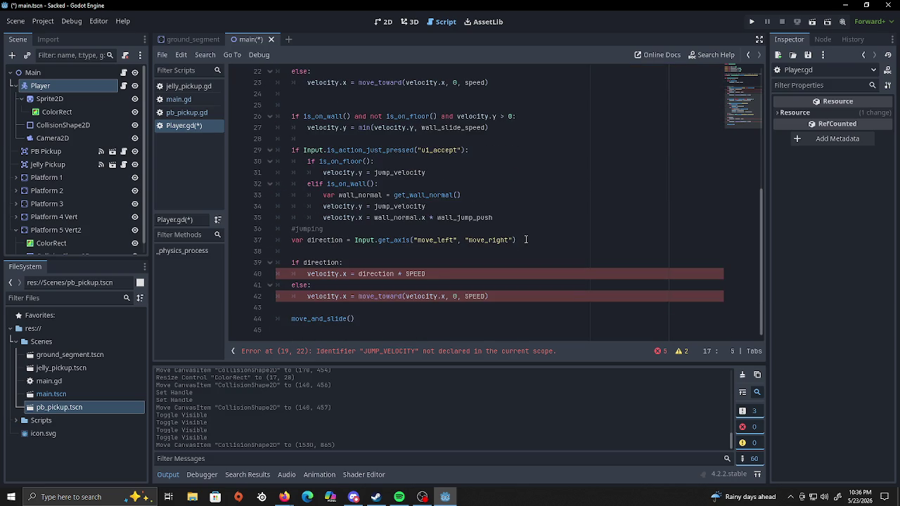
Rename the comment to '#Movement' and move it with the direction declaration up to line 16, followed by blank lines.
double_click(314, 229)
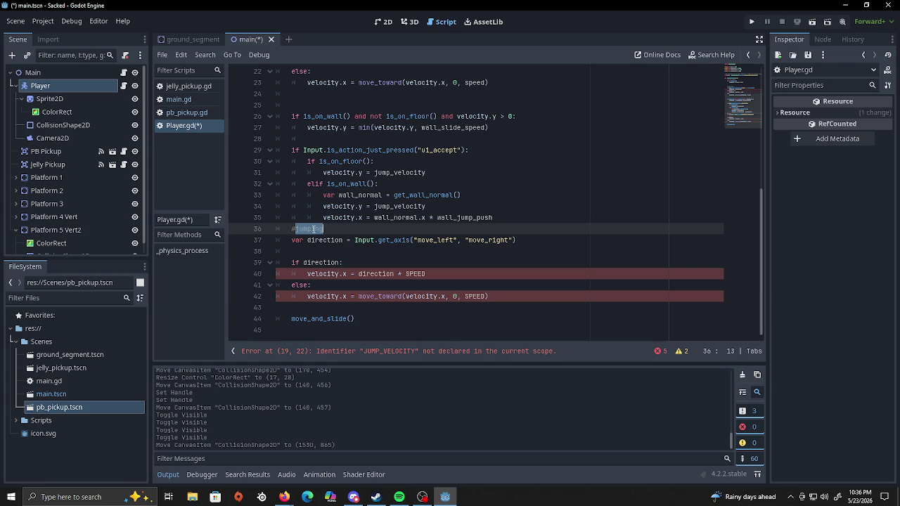
text(Movement)
drag(539, 240, 291, 232)
key(ctrl+x)
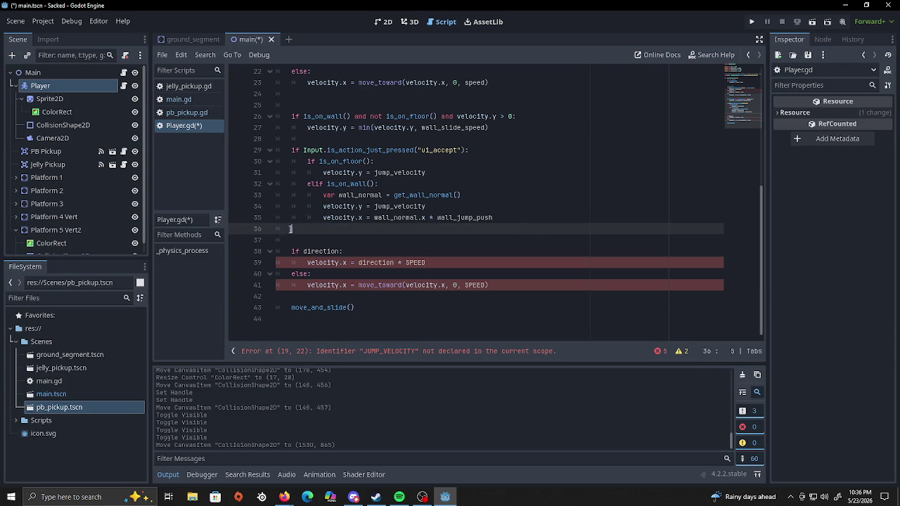
scroll(294, 226, up, 7)
click(321, 229)
key(ctrl+v)
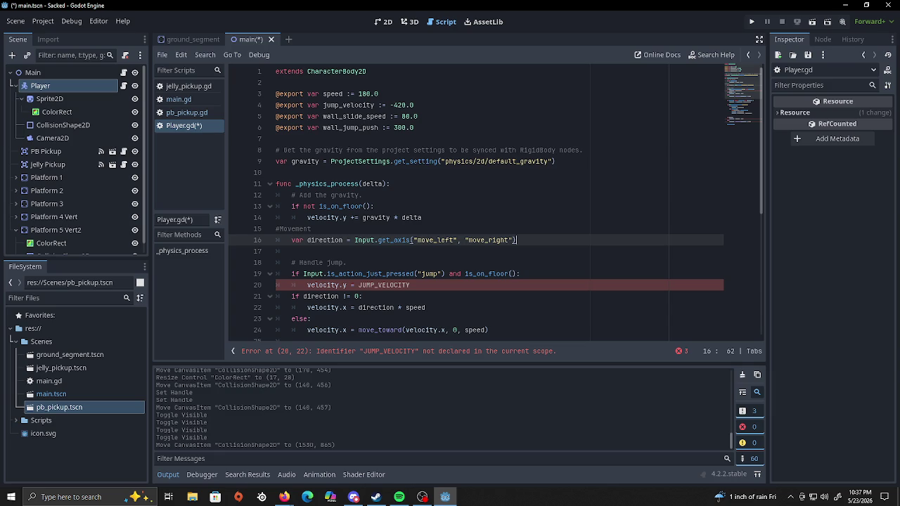
key(Return)
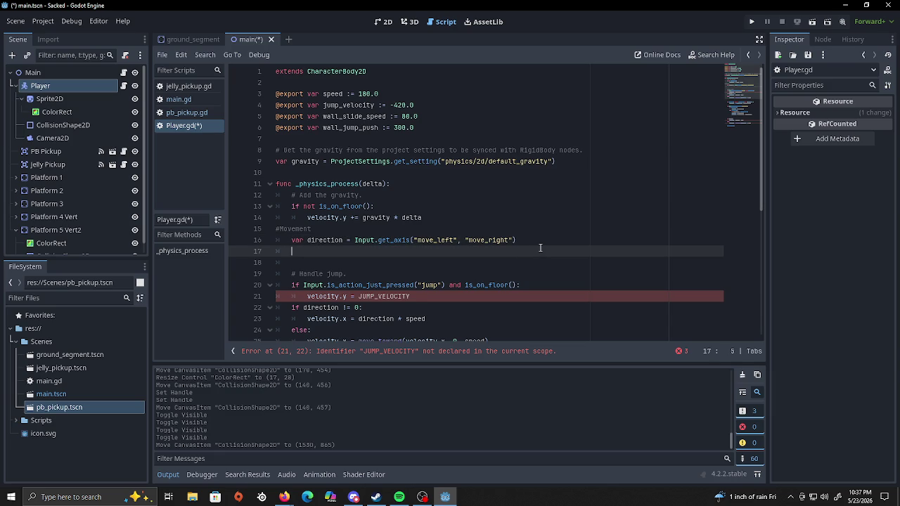
key(Return)
key(BackSpace)
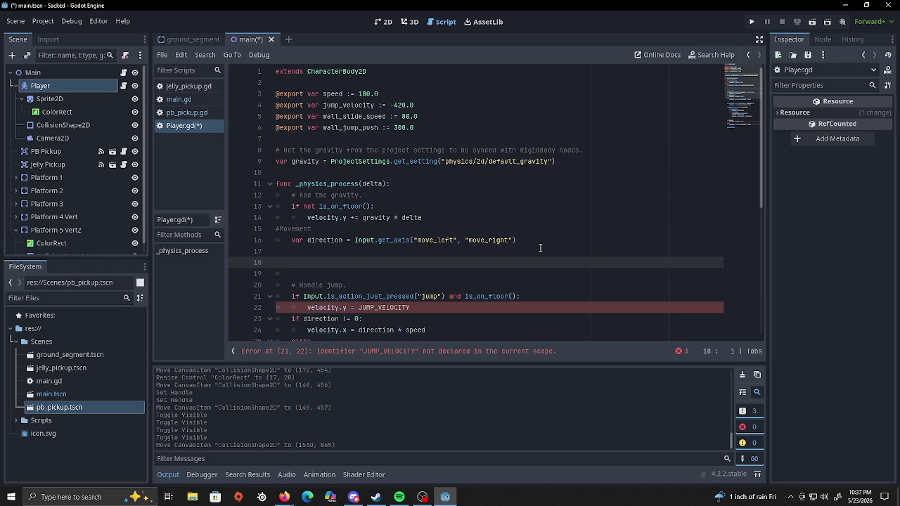
Complete the comment as '#Horizontal Movement'.
text(# )
text(o)
key(alt+Tab)
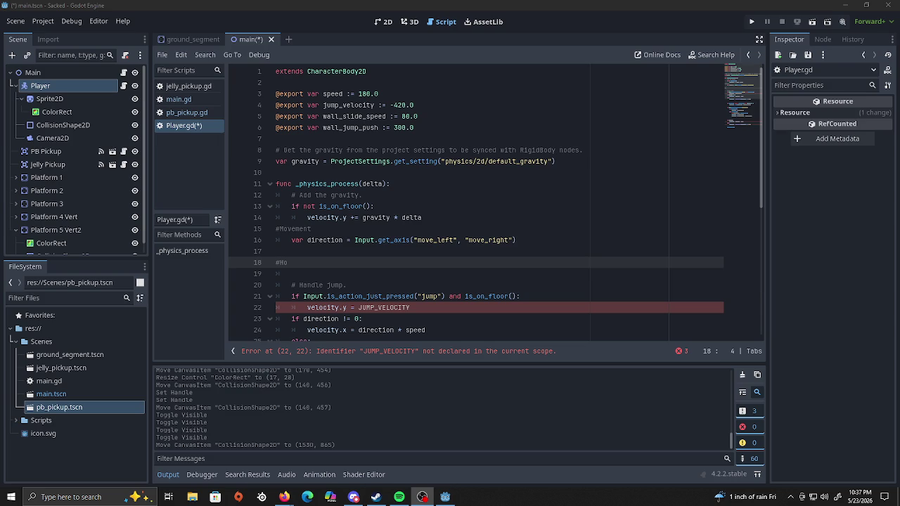
key(alt+Tab)
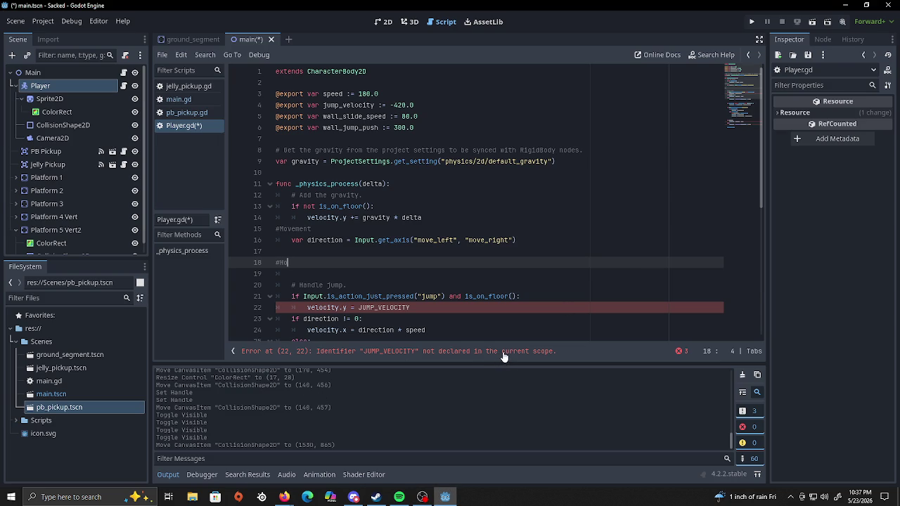
text(rizontal Movement)
key(Return)
Write 'if direction != 0:' setting velocity to direction * speed, else move_toward(velocity.x, 0, speed).
text(if direction )
text(!)
text(!)
text(=)
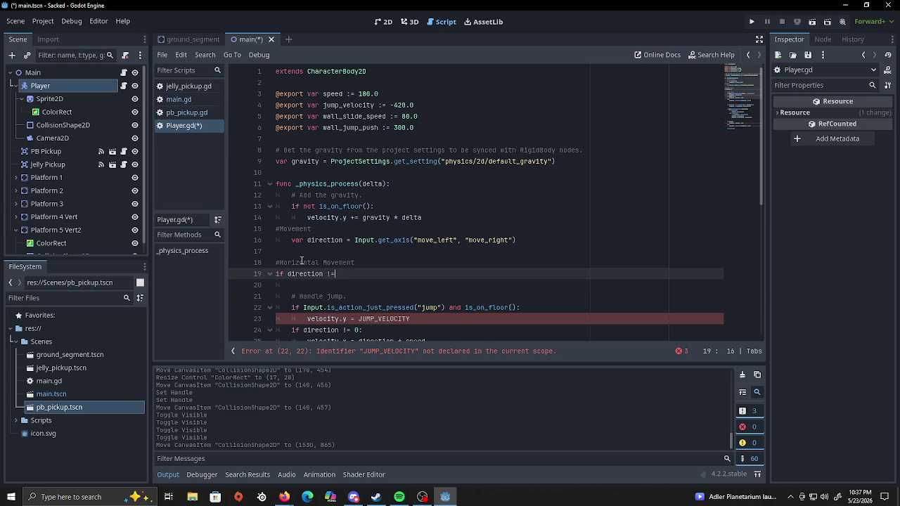
text( 0:)
key(Return)
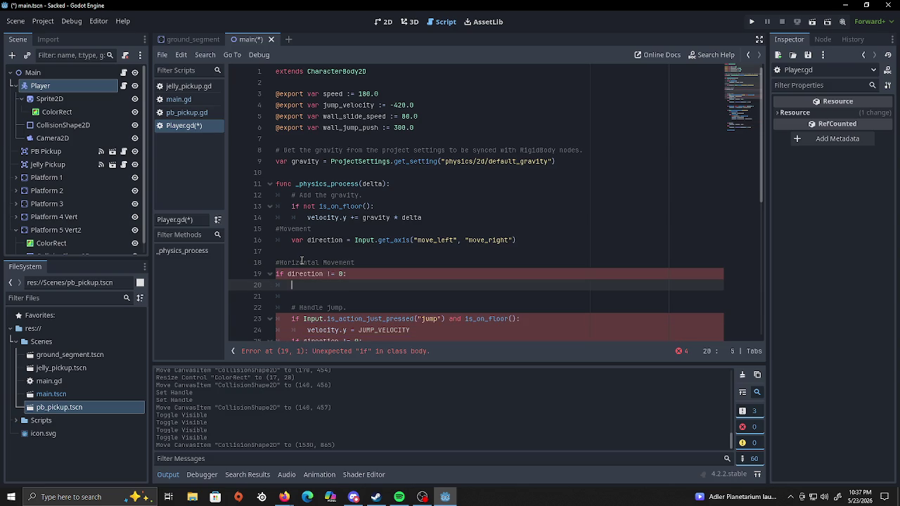
text(ve)
text(locity.z)
text(x = direction)
text( *speed)
key(Return)
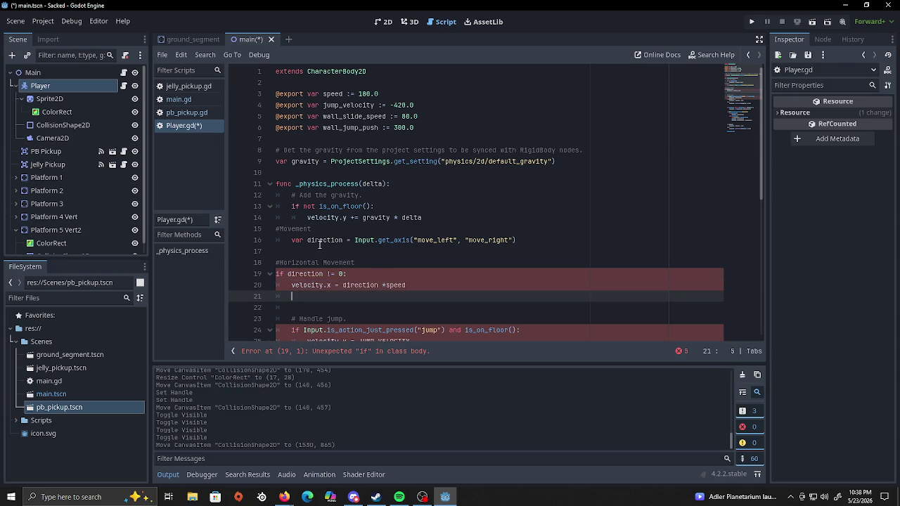
text(else:)
key(Return)
text(velocity.x )
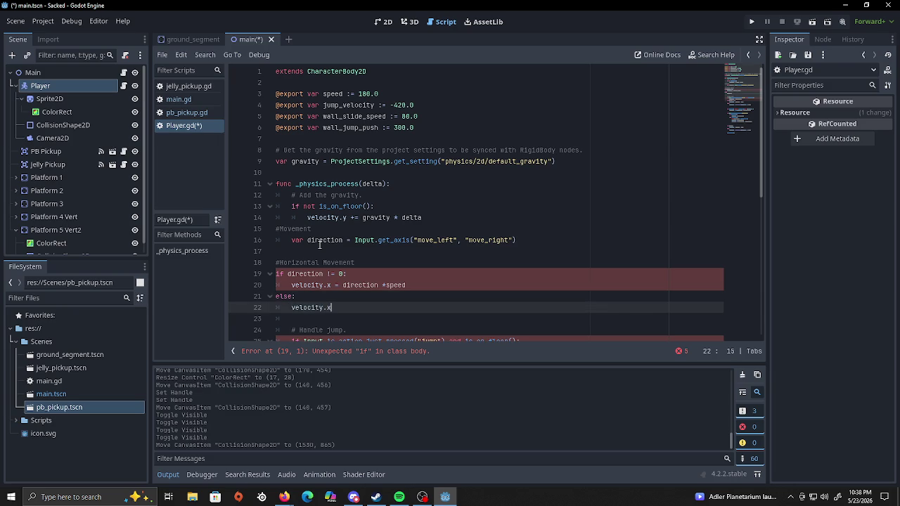
text(= move)
text(_to)
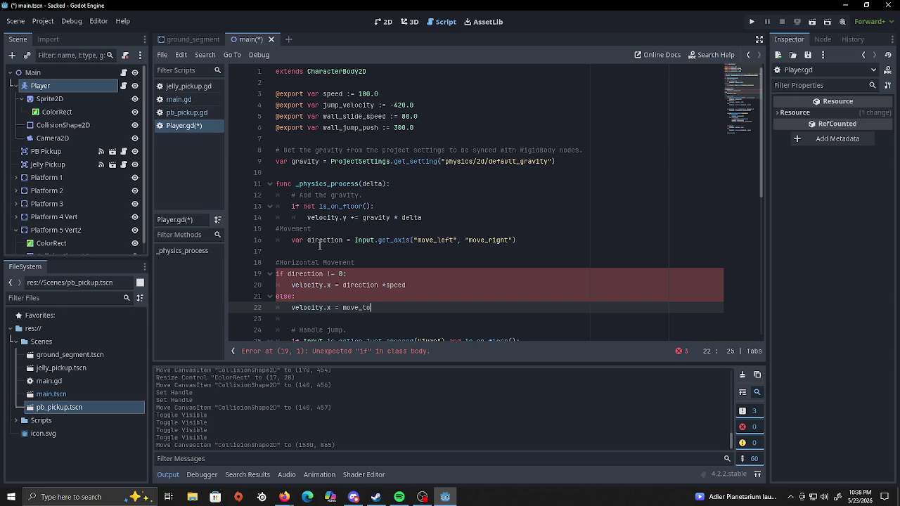
text(ward()
text(velocity)
text(.x, )
text(0, sp)
text(eed)
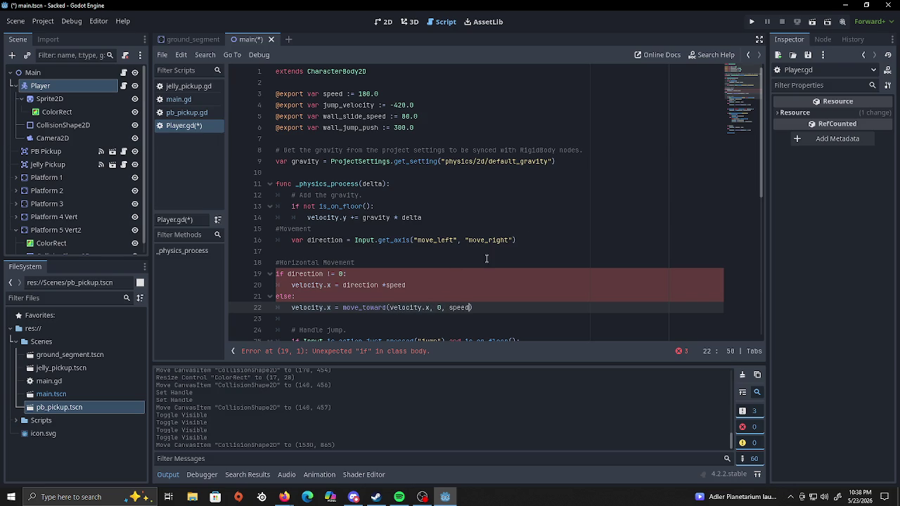
scroll(531, 236, down, 2)
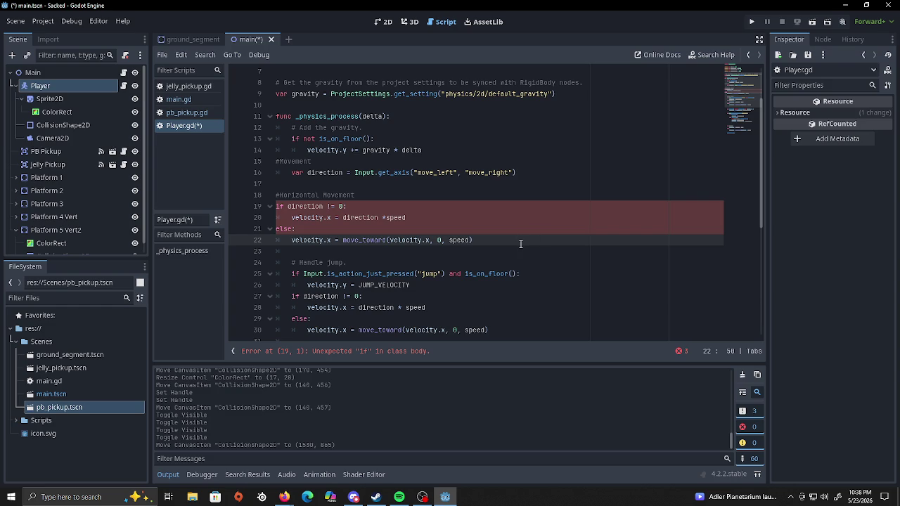
text())
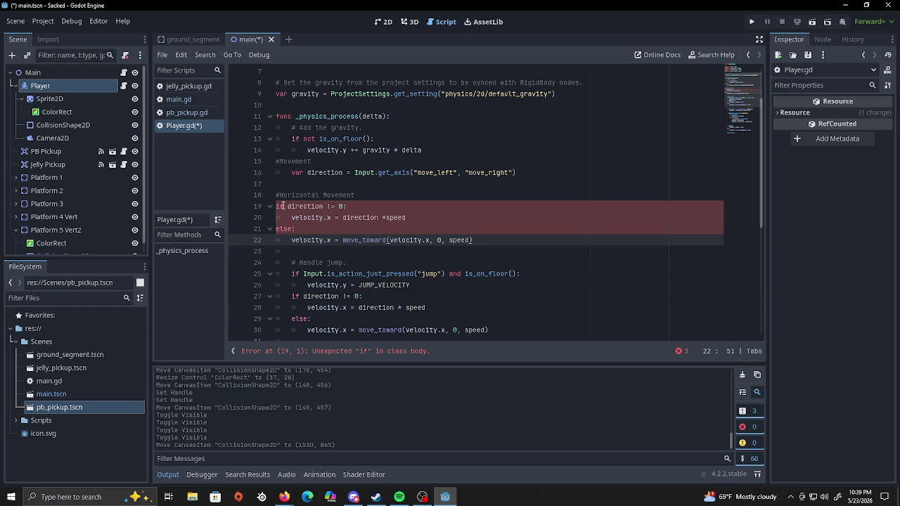
Indent the if/else lines one level and the move_toward line two levels inside _physics_process.
click(278, 206)
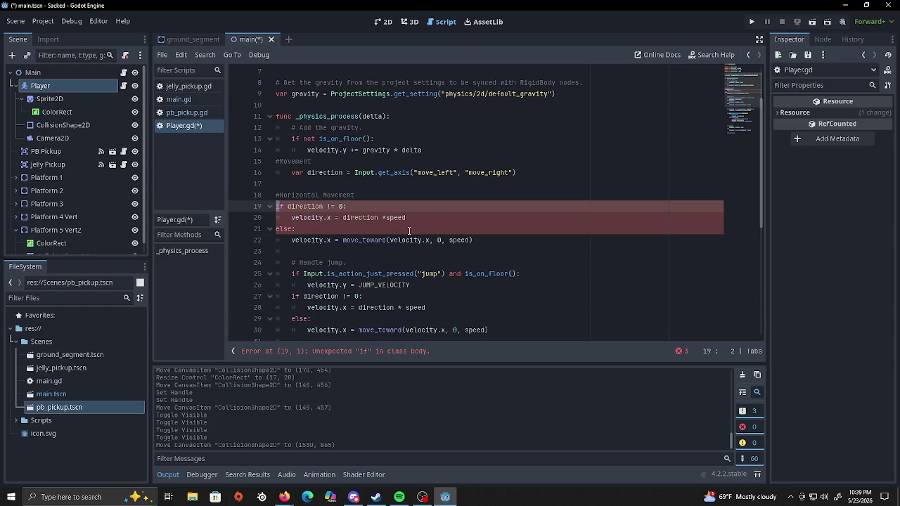
key(Left)
key(Tab)
click(290, 217)
key(Tab)
click(276, 229)
key(Tab)
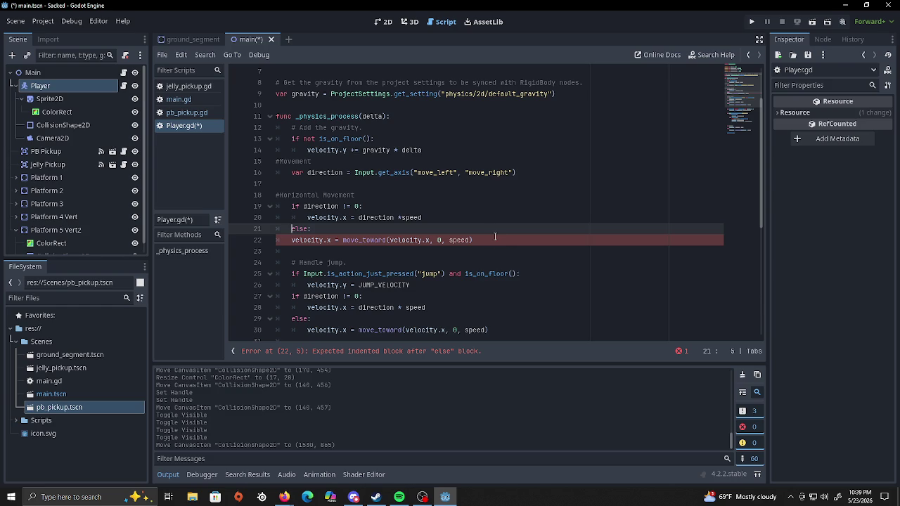
key(Down)
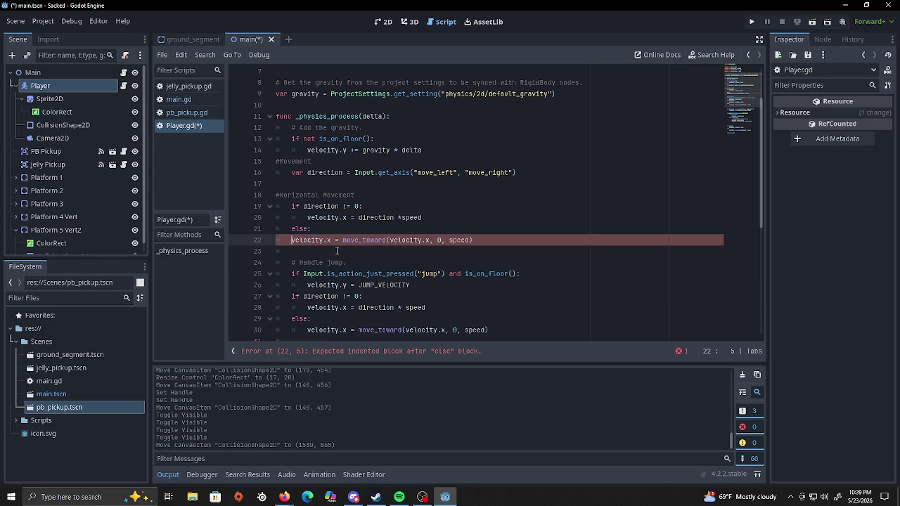
key(Tab)
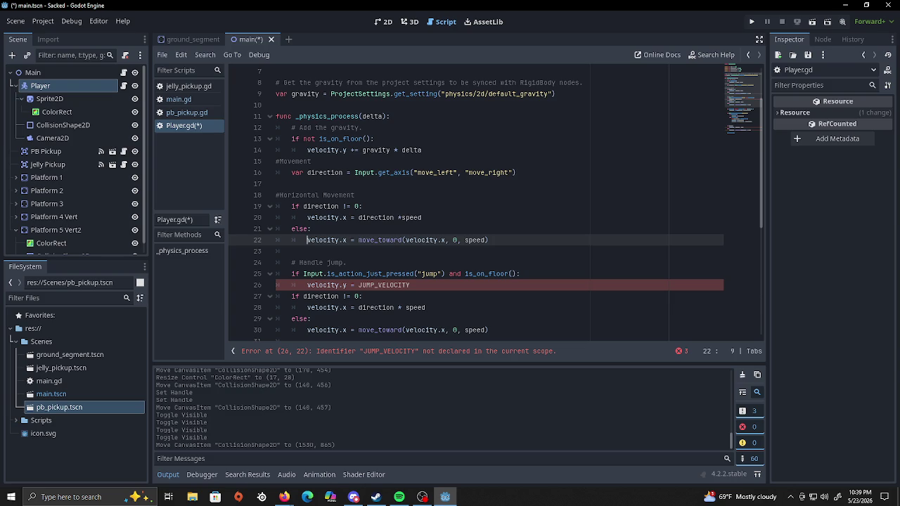
click(532, 273)
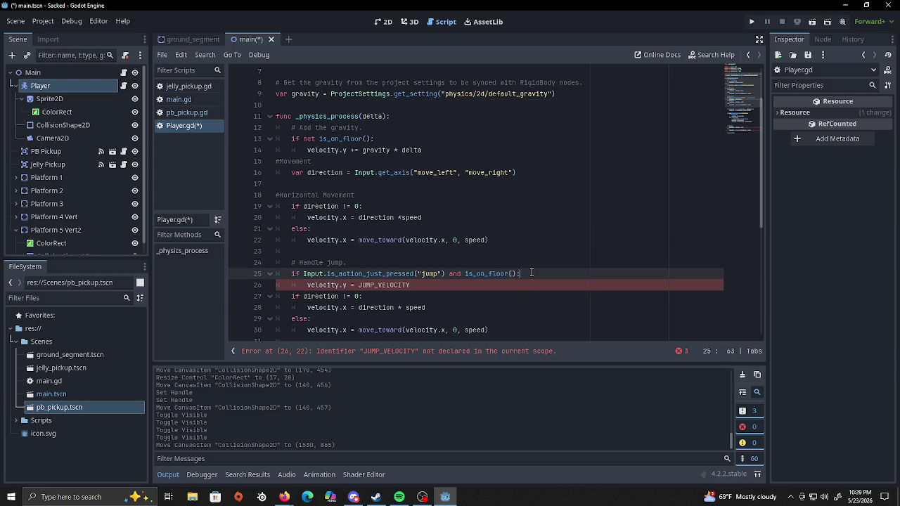
Add a '# Wall Slide' comment on line 27 after the jump check.
key(Return)
key(Return)
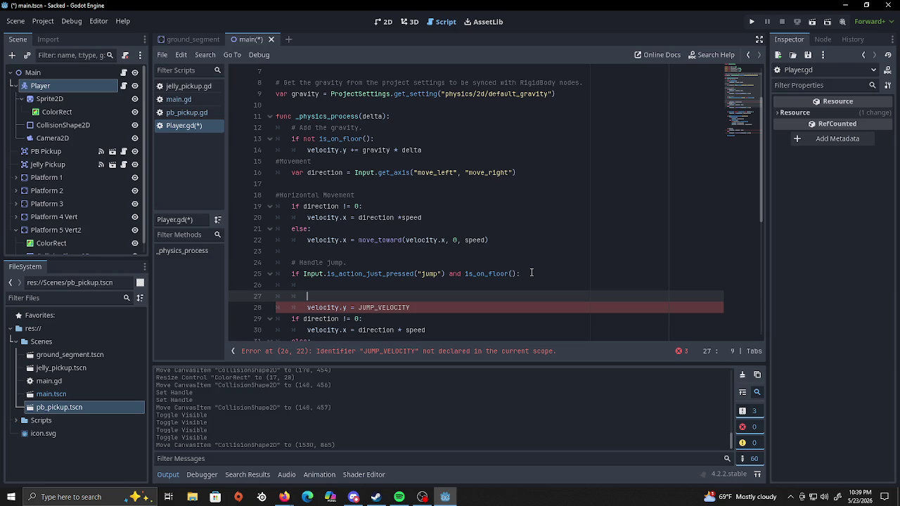
text(X)
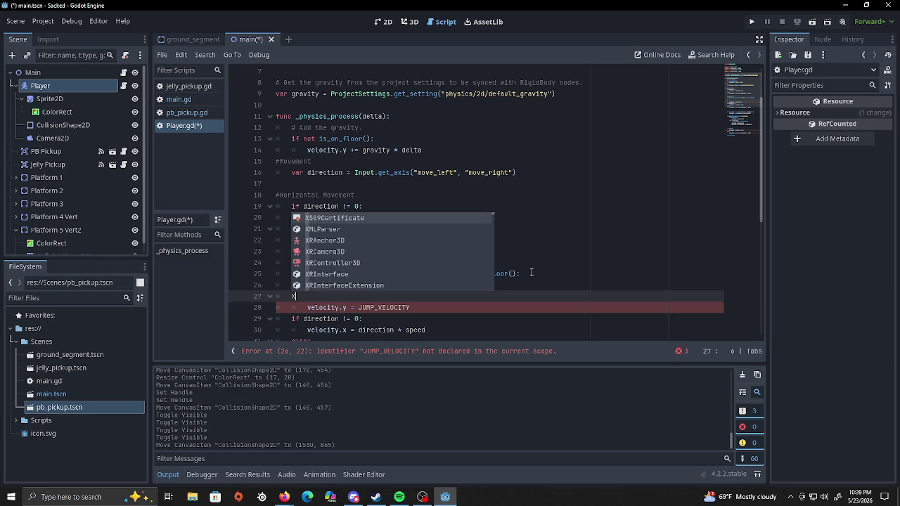
key(BackSpace)
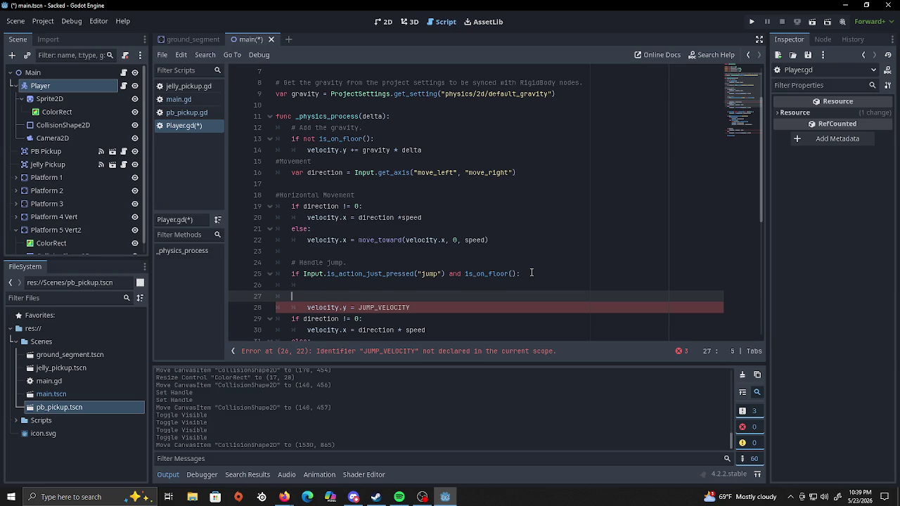
key(ctrl+k)
key(BackSpace)
text(Wall Slide)
key(Return)
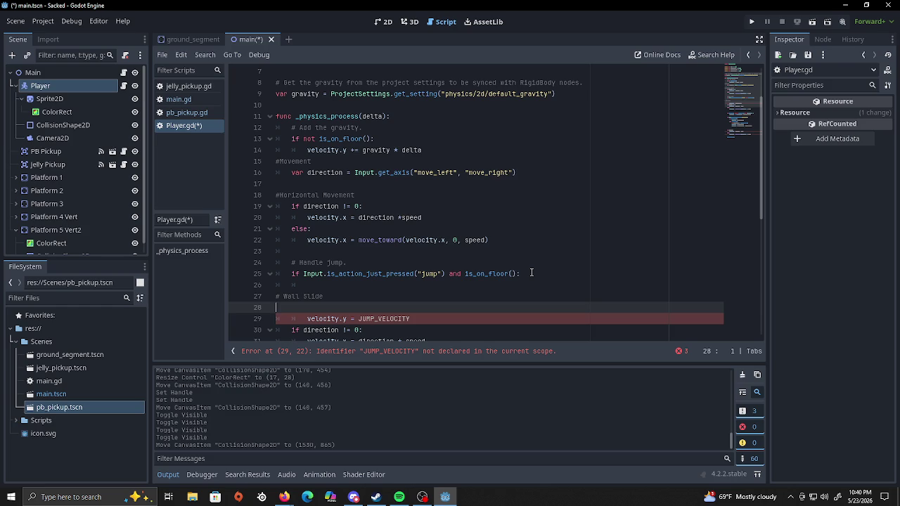
Write the condition 'if is_on_wall() and not is_on_floor() and velocity.y > 0:' on line 28.
key(Tab)
text(if)
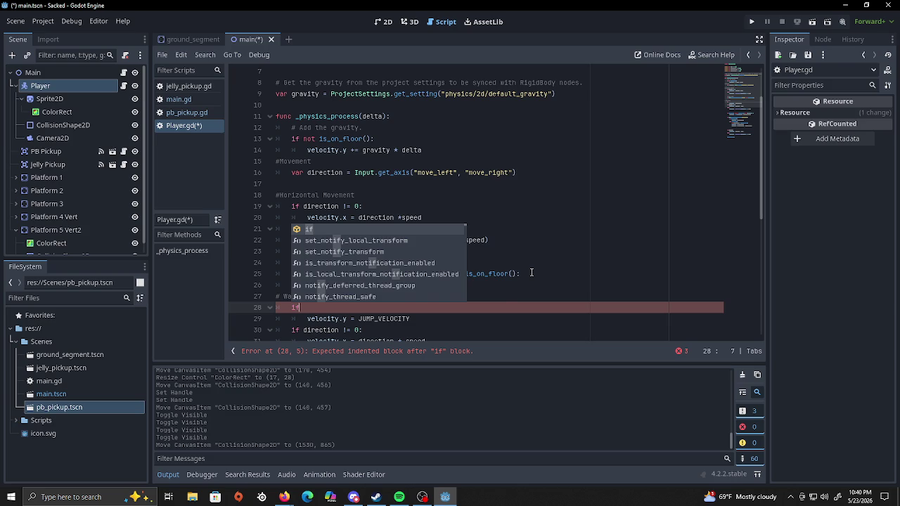
text(is)
key(BackSpace)
text(_on_wall)
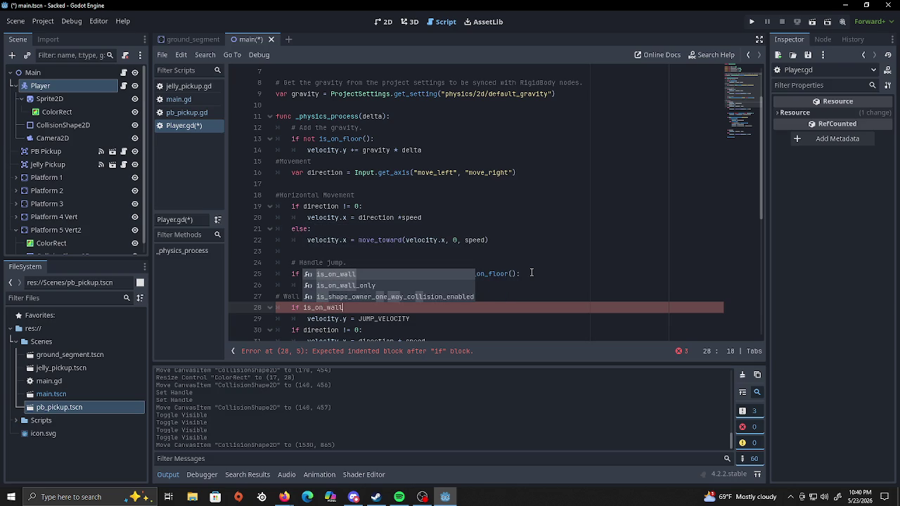
text(())
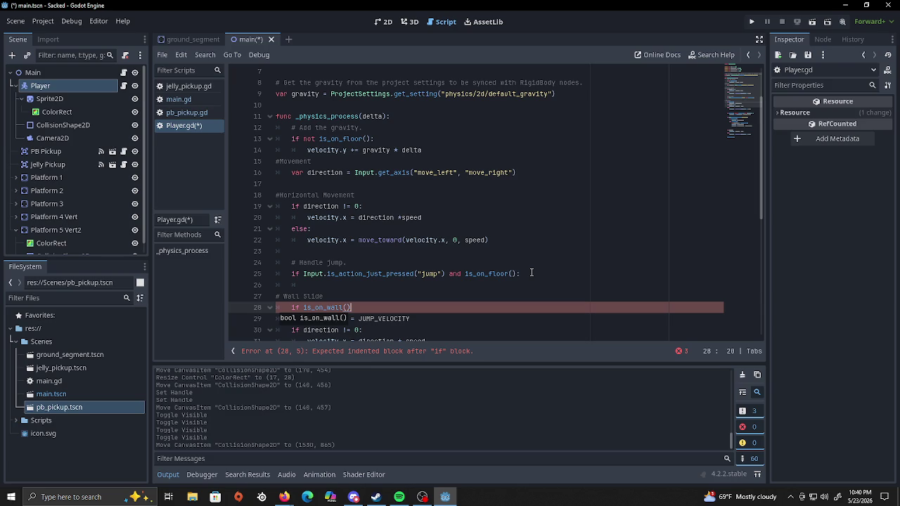
text( and not )
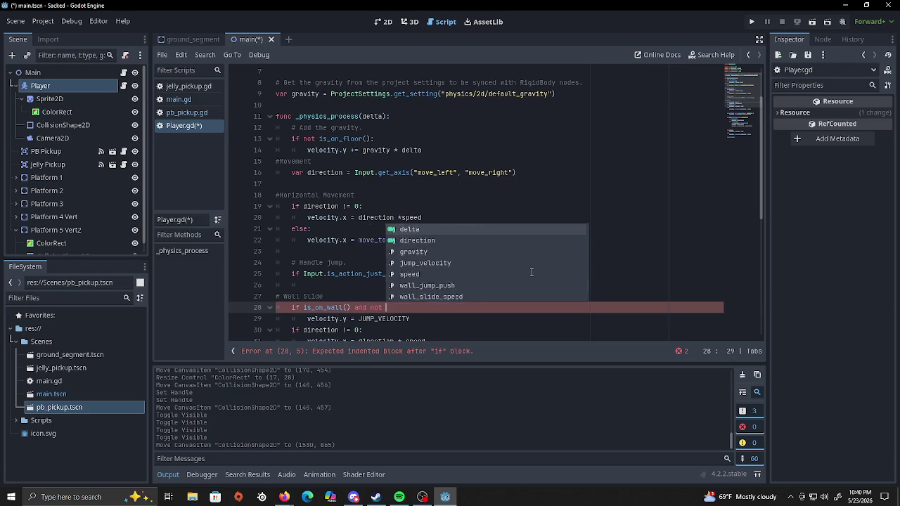
text(is _)
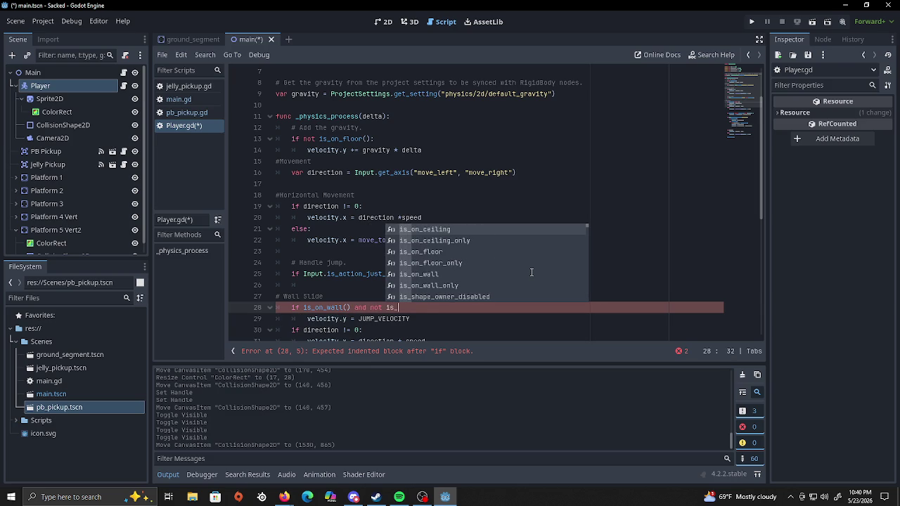
key(Down)
key(Down)
key(Return)
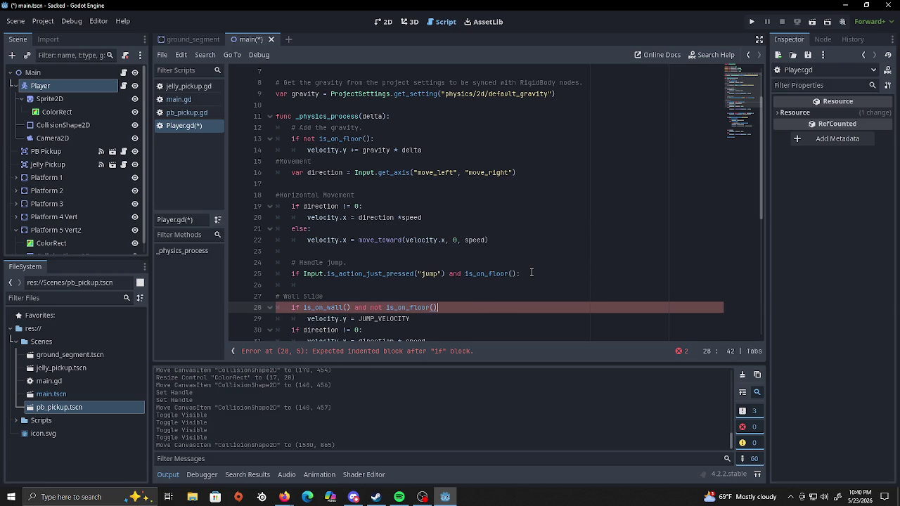
text(and )
text(velo)
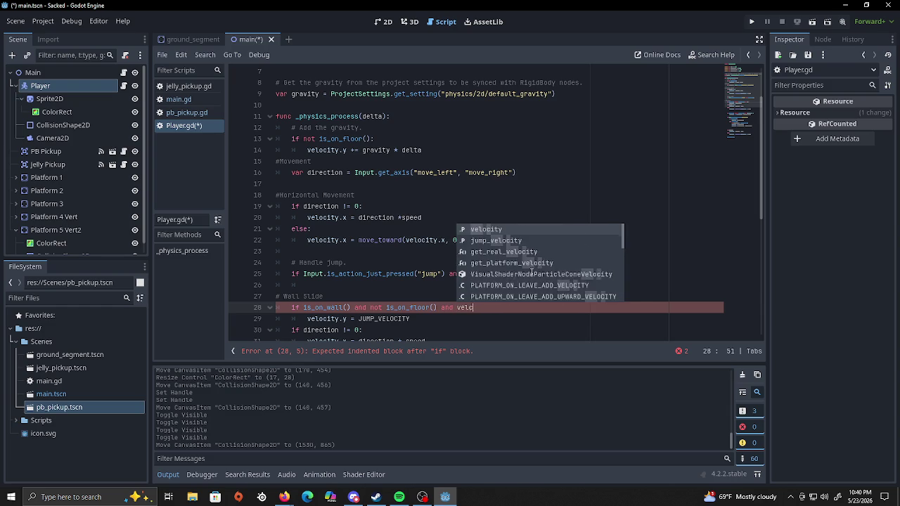
text(city)
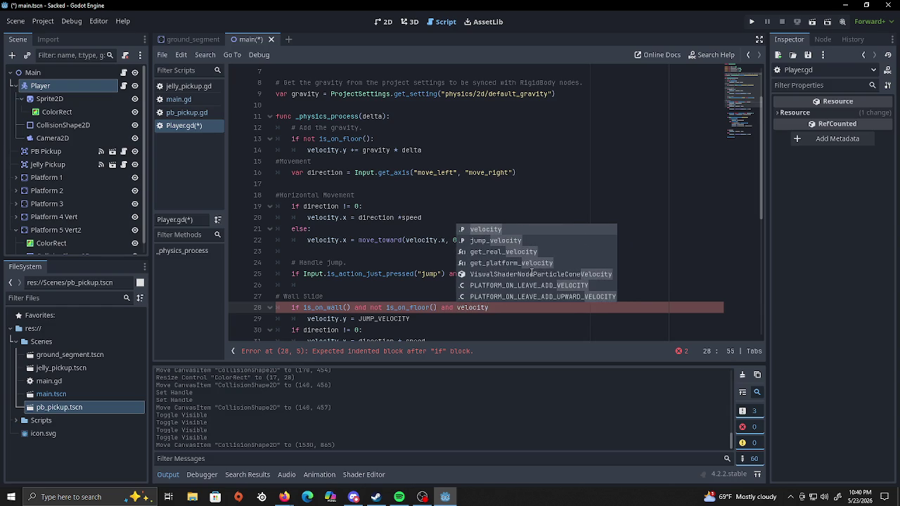
text(.y >0)
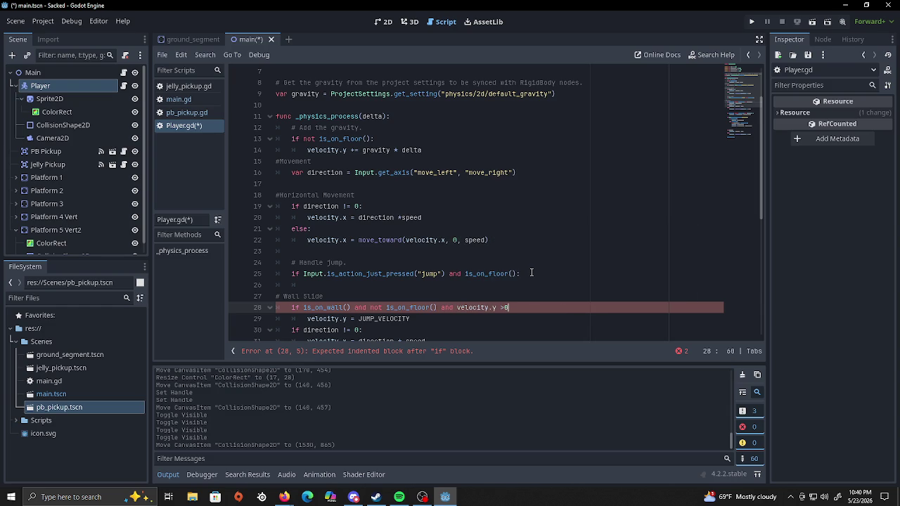
key(BackSpace)
text(0:)
key(Return)
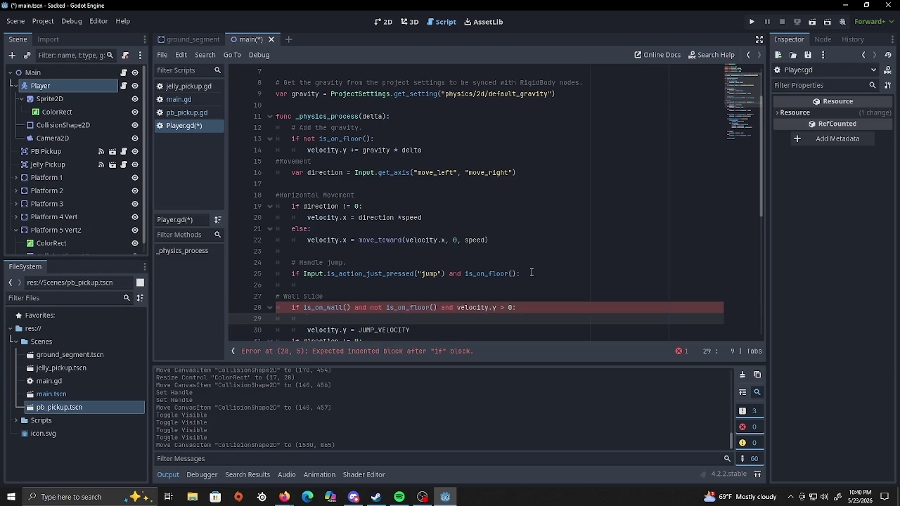
Write 'velocity.y = min(velocity.y, wall_slide_speed)' on line 29, autocompleting wall_slide_speed.
text(velocity)
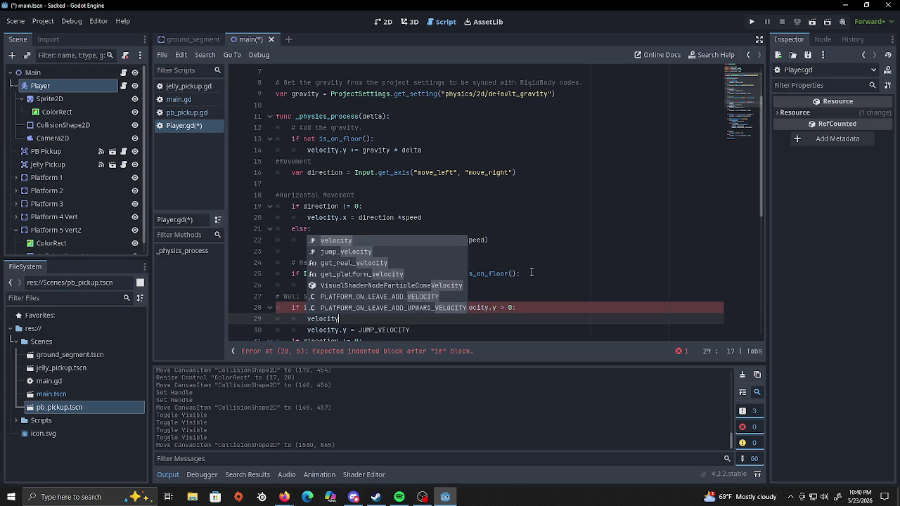
text(.y)
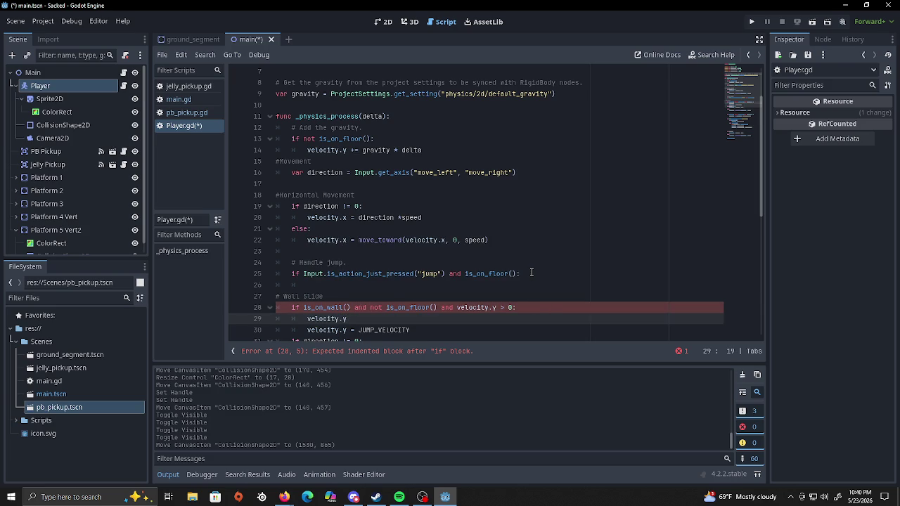
text( = )
text(min)
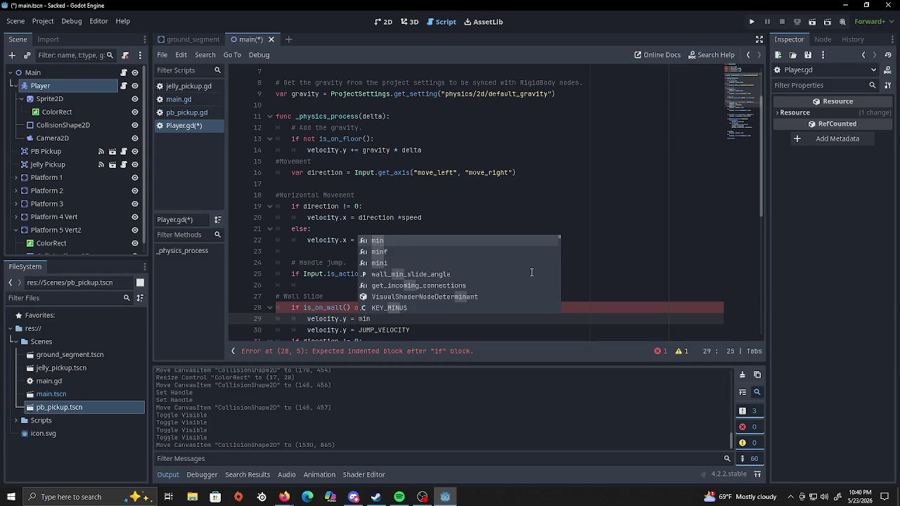
text((veloc)
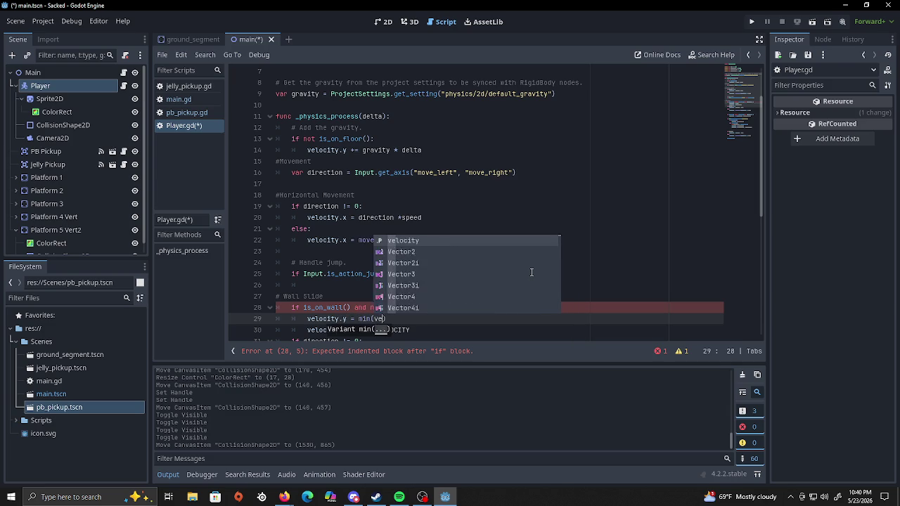
text(ity.y, wal)
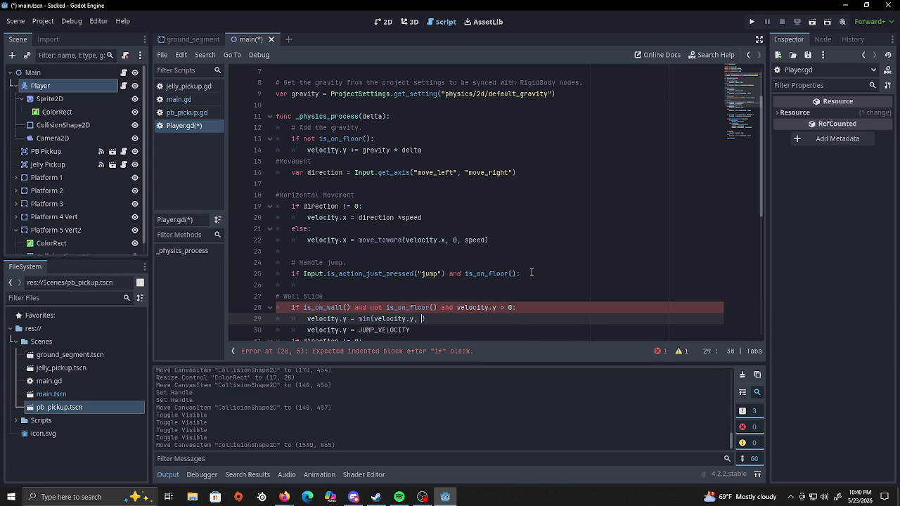
text(l_sl)
key(Return)
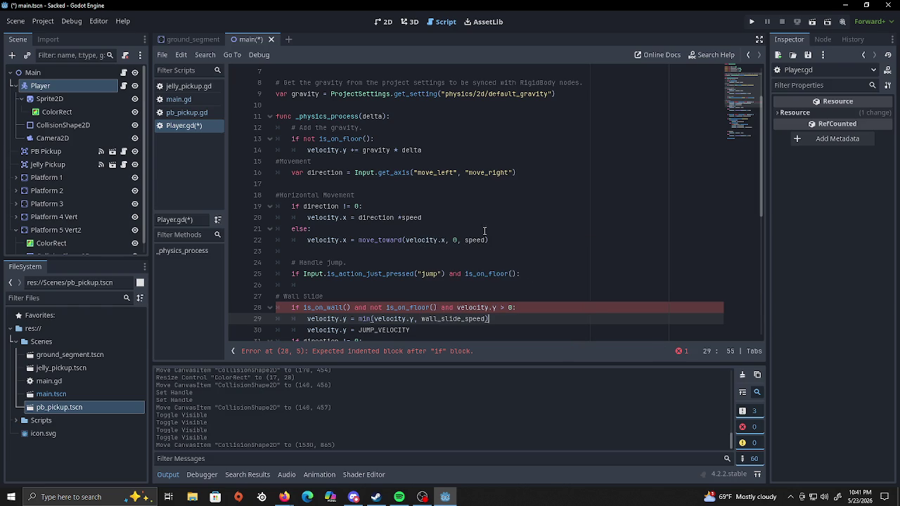
scroll(485, 232, down, 2)
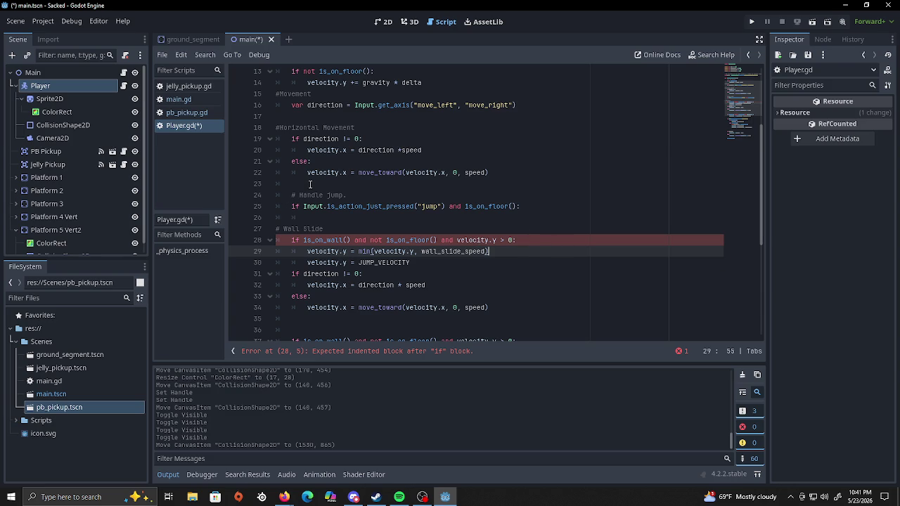
scroll(309, 183, down, 2)
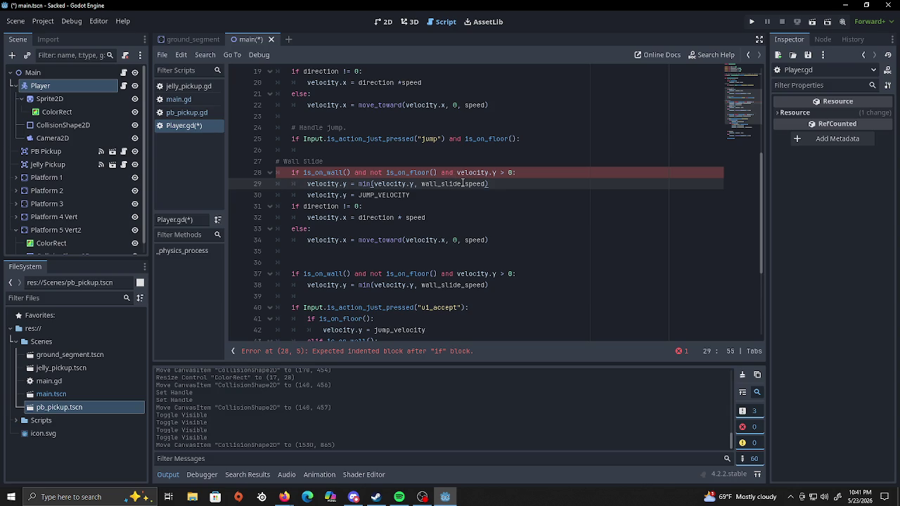
click(493, 172)
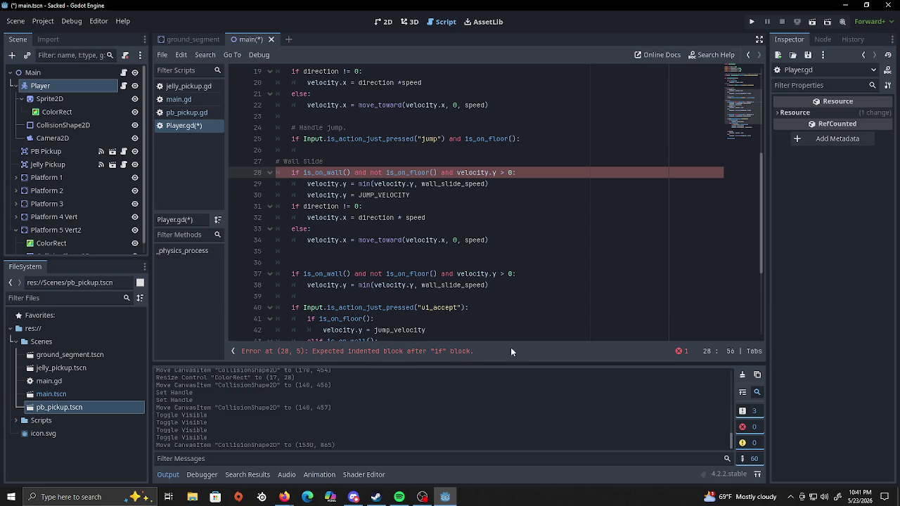
click(404, 352)
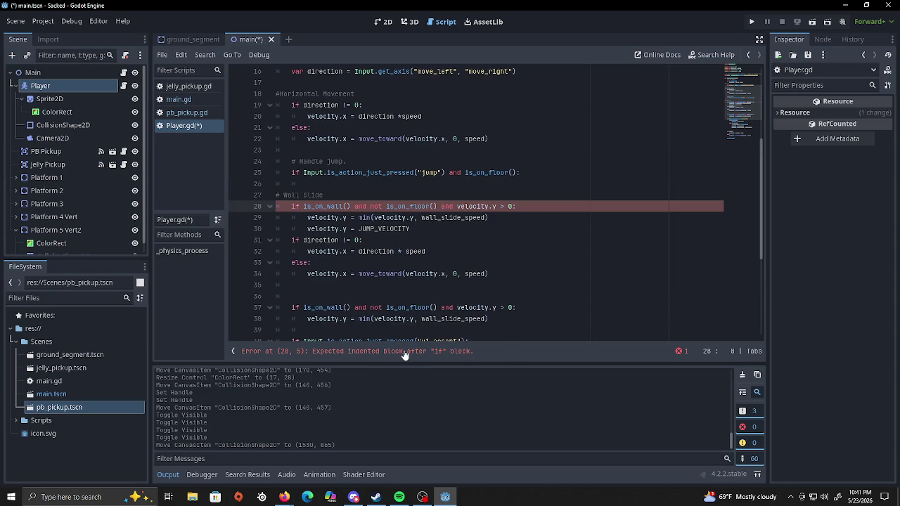
scroll(383, 226, up, 3)
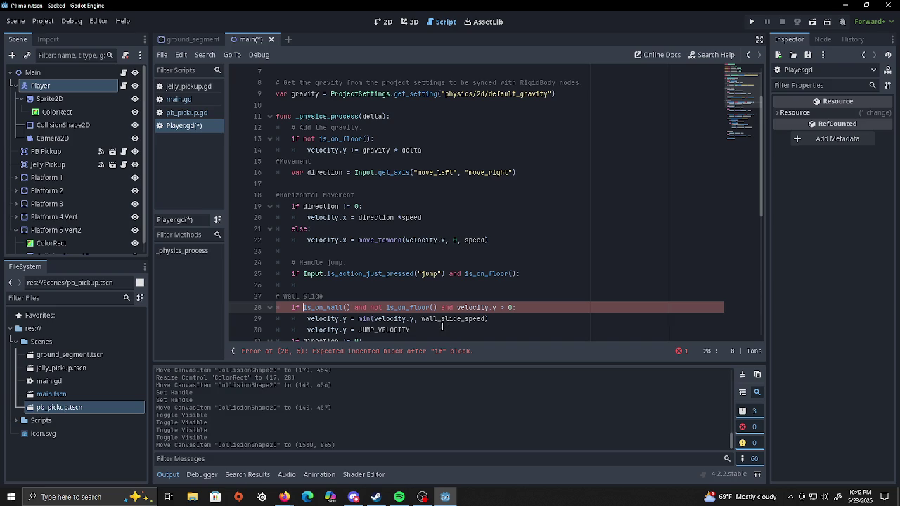
scroll(442, 326, down, 2)
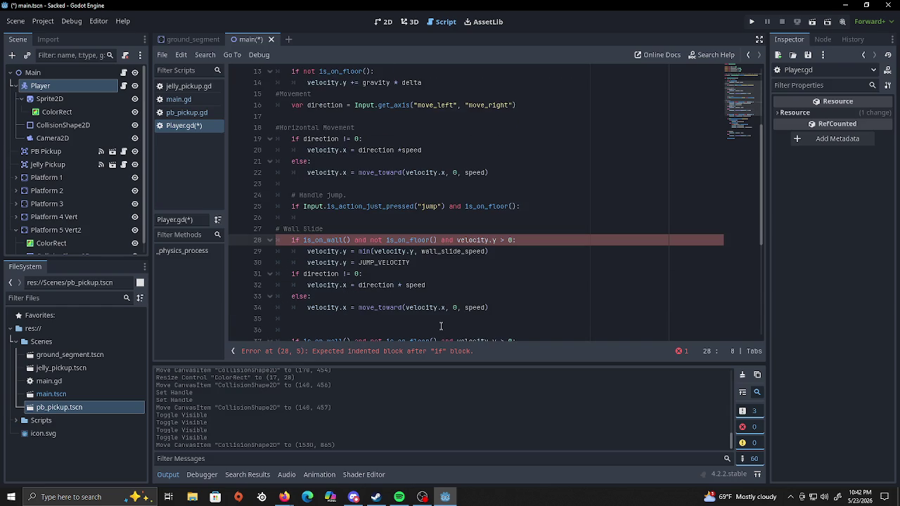
scroll(432, 303, down, 3)
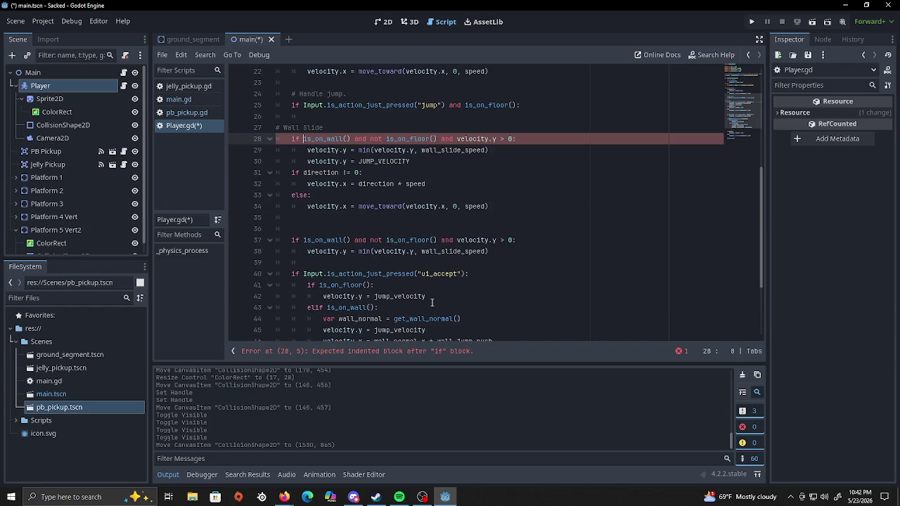
key(ctrl+z)
key(ctrl+y)
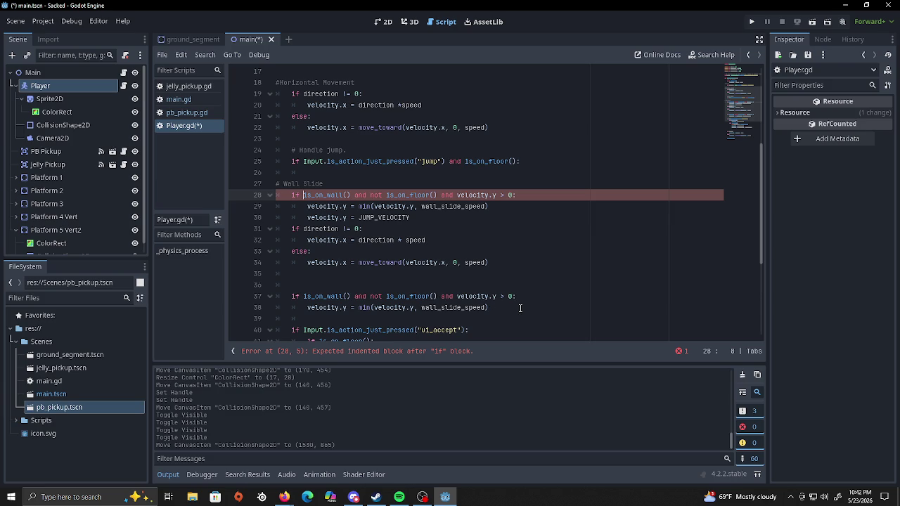
scroll(521, 308, up, 1)
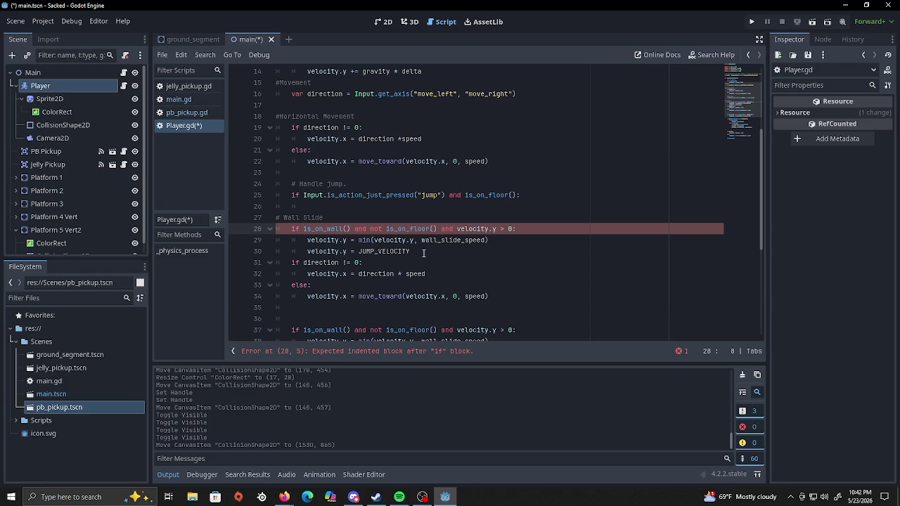
Delete the velocity.y = JUMP_VELOCITY statement on line 30 and clear its indentation.
mouse_move(423, 249)
mouse_down()
mouse_move(313, 240)
mouse_move(300, 251)
mouse_up()
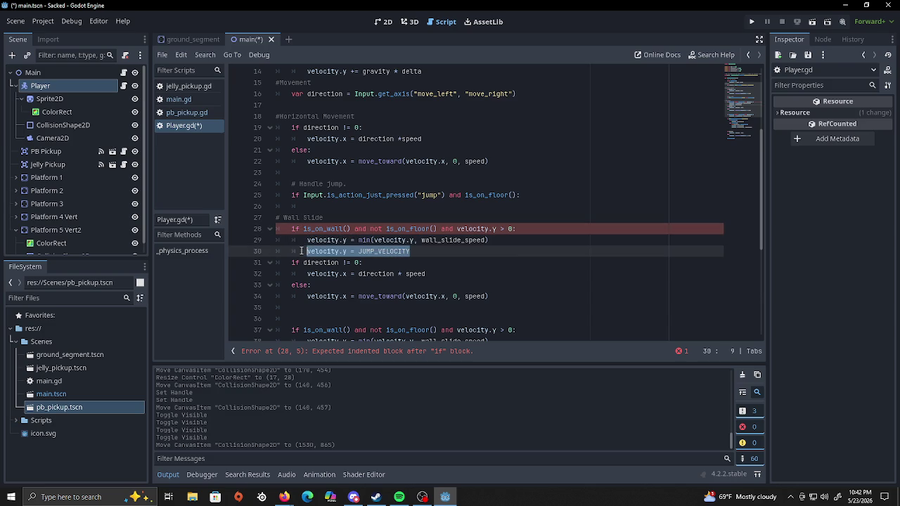
key(Delete)
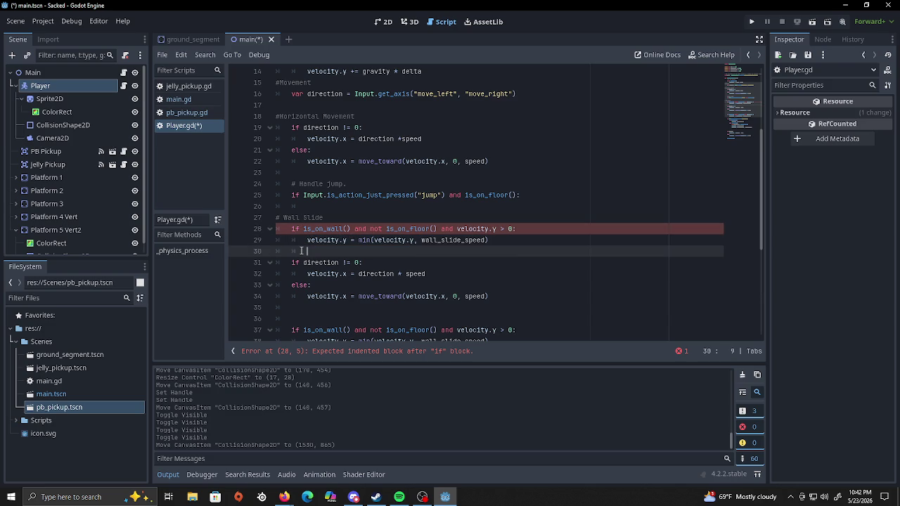
key(BackSpace)
scroll(581, 178, up, 4)
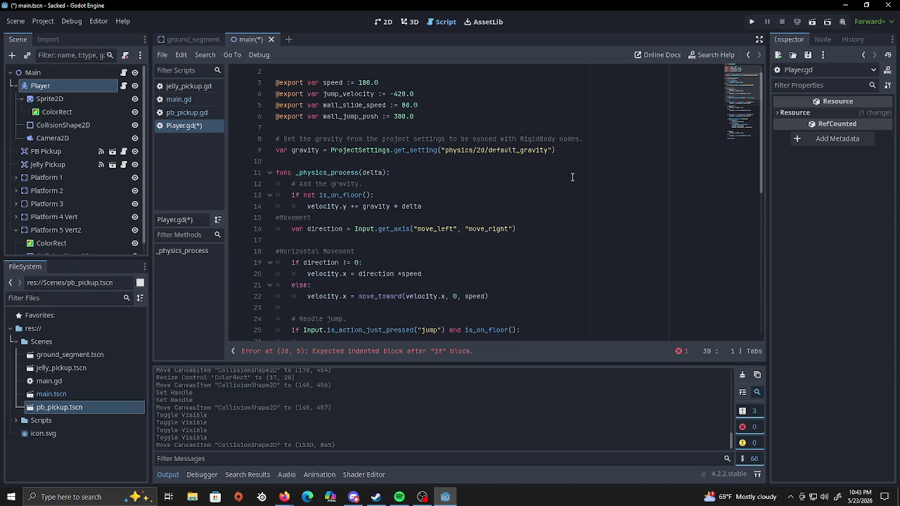
scroll(572, 178, down, 3)
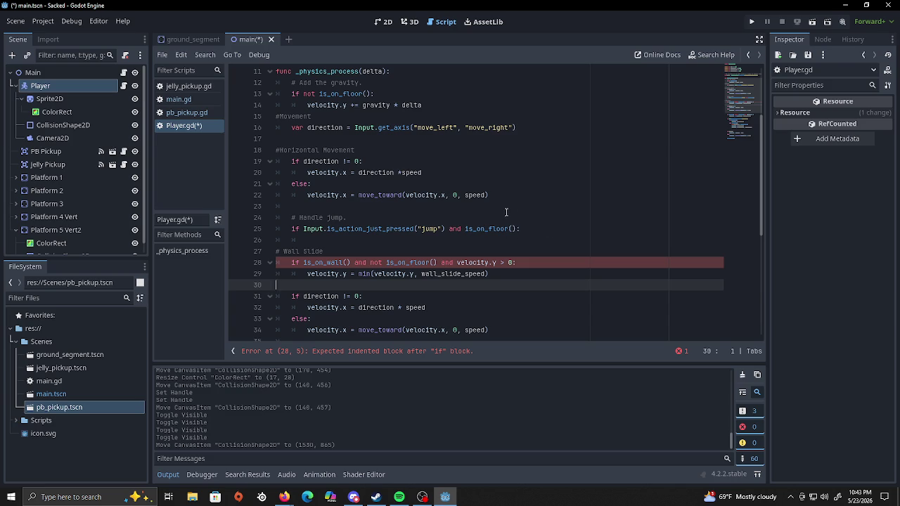
click(531, 231)
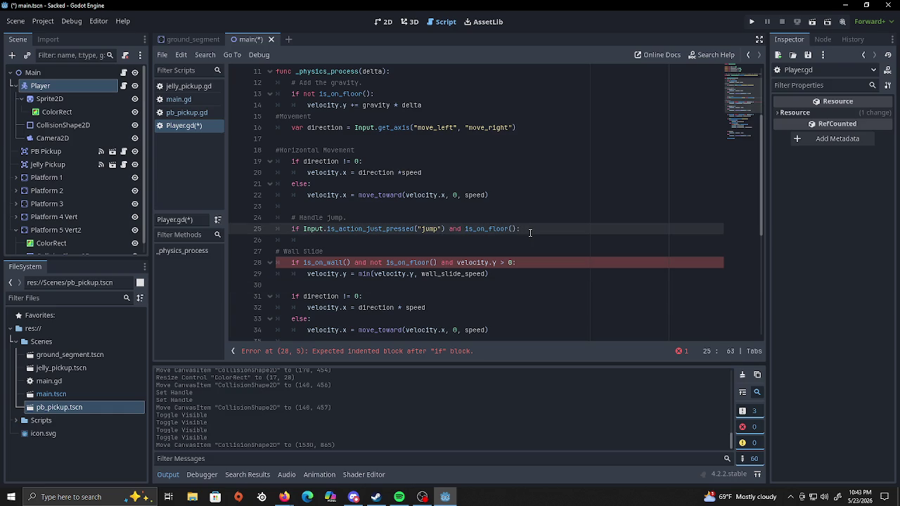
scroll(533, 218, down, 7)
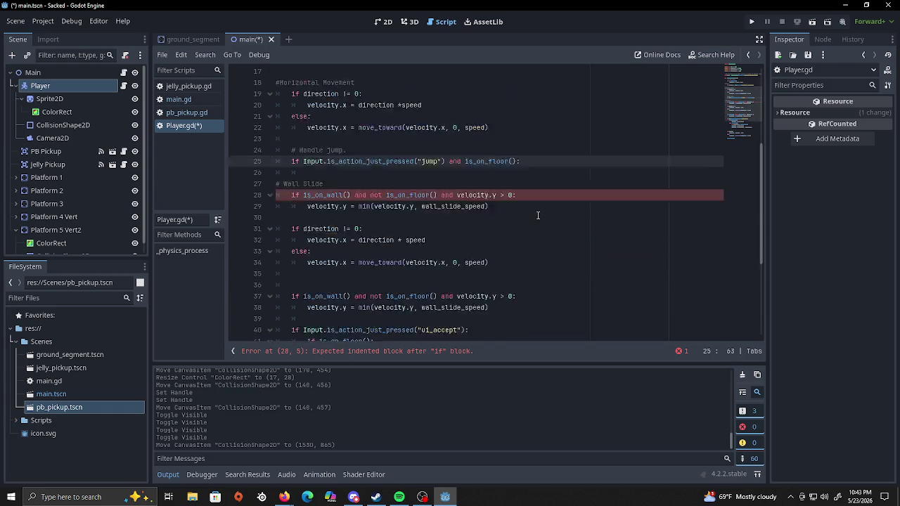
scroll(536, 204, up, 3)
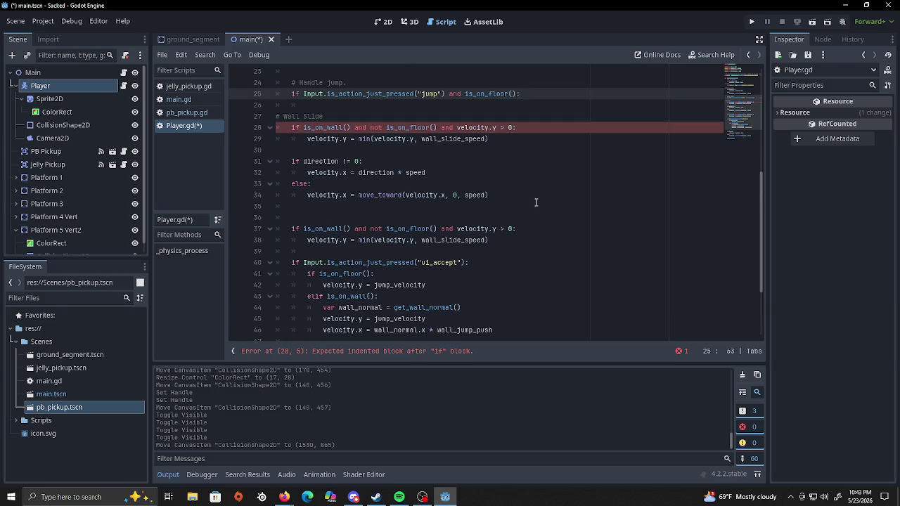
scroll(566, 246, up, 1)
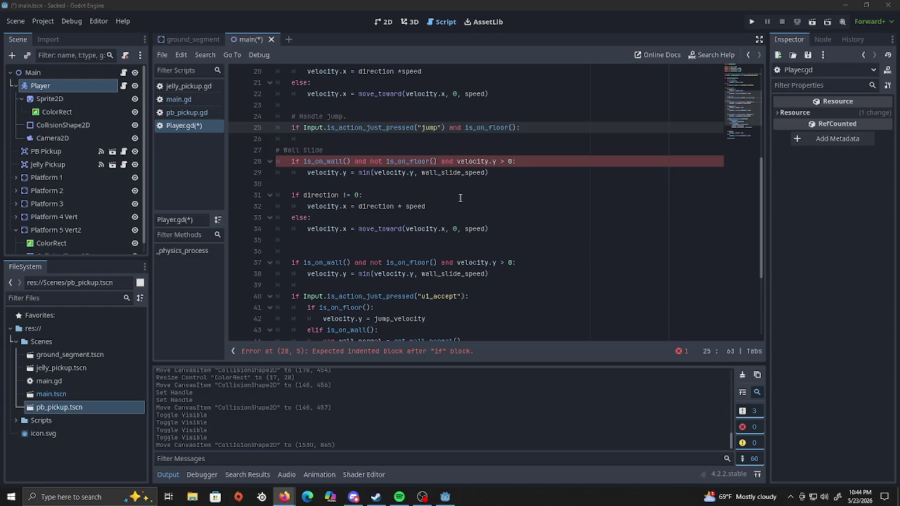
click(534, 127)
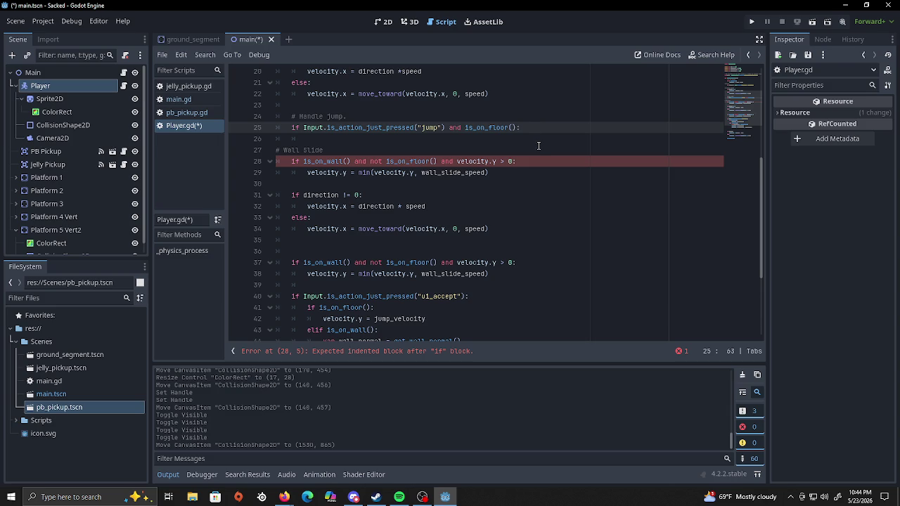
scroll(539, 146, down, 1)
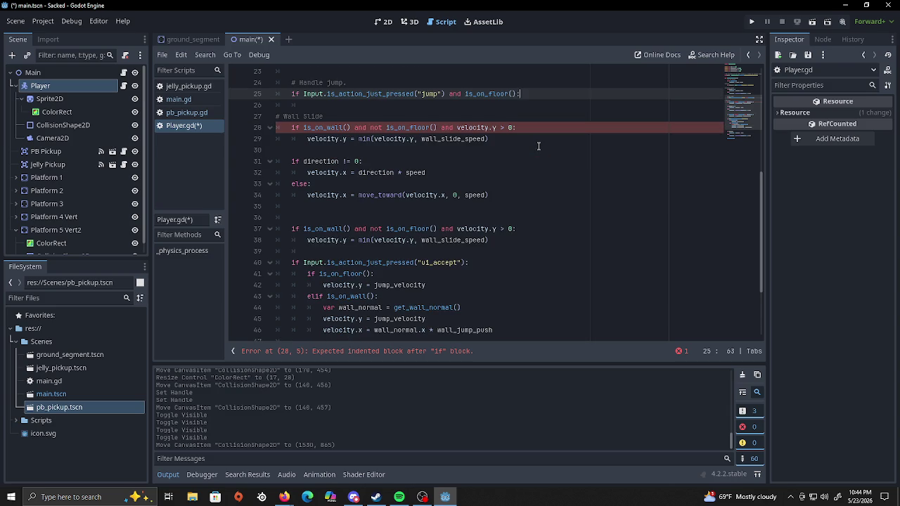
scroll(538, 146, down, 3)
scroll(538, 147, up, 7)
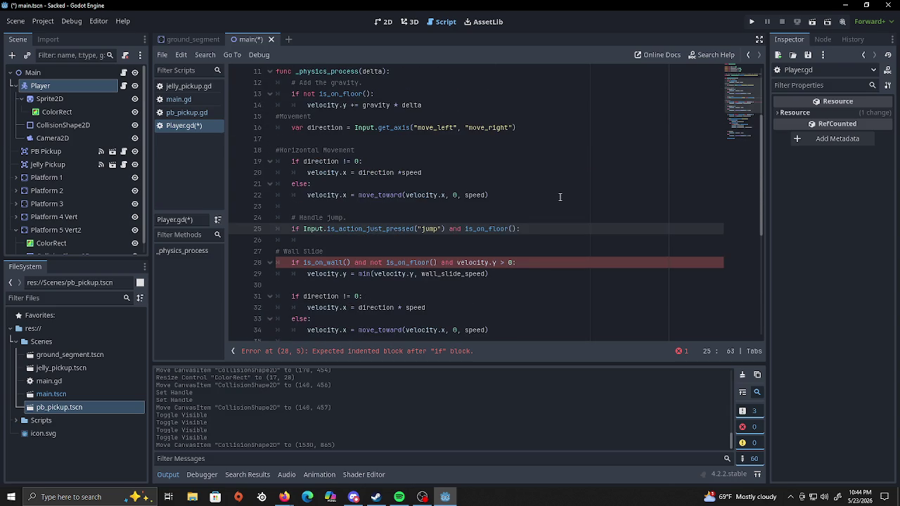
click(290, 263)
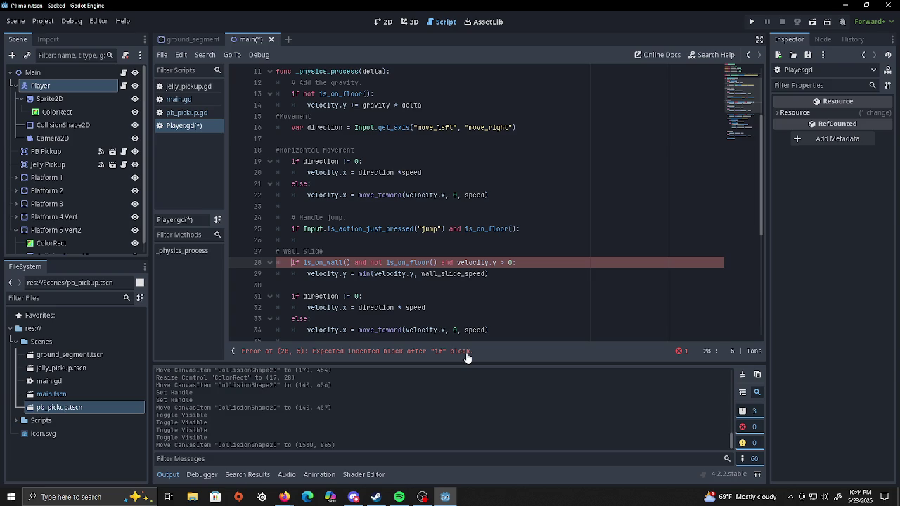
key(BackSpace)
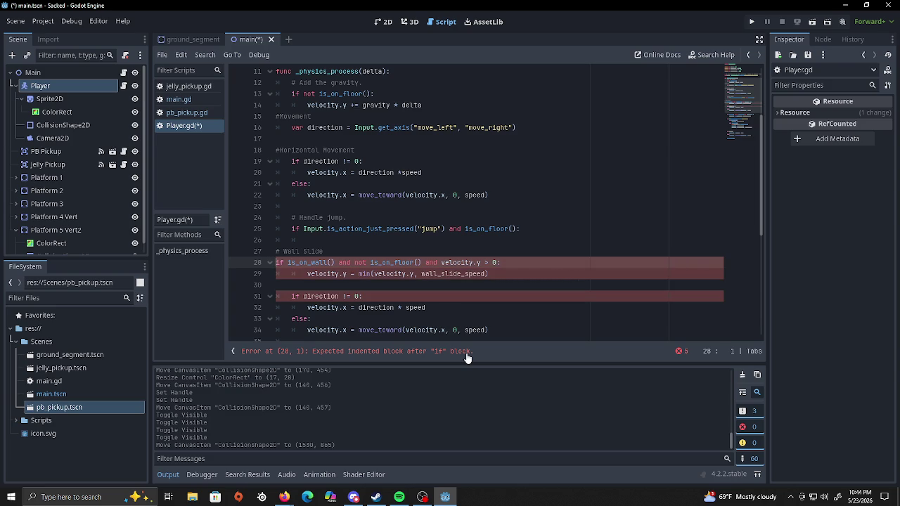
key(Tab)
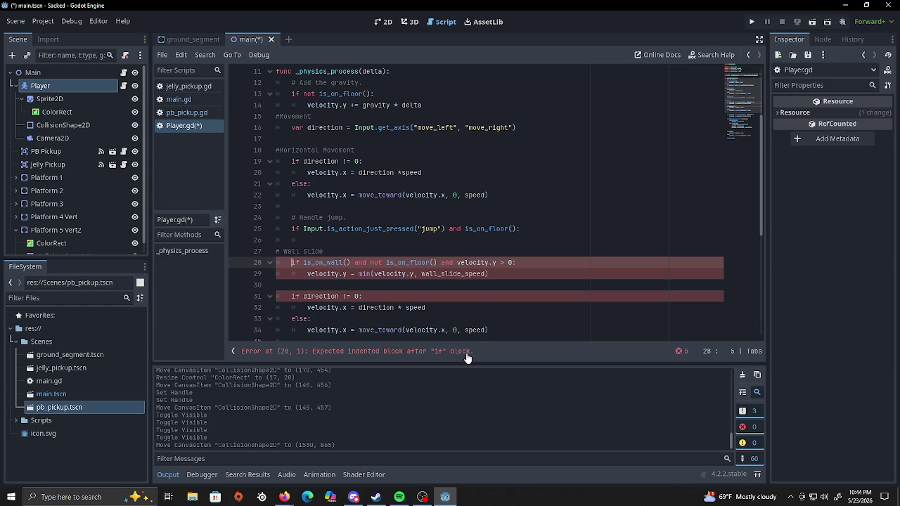
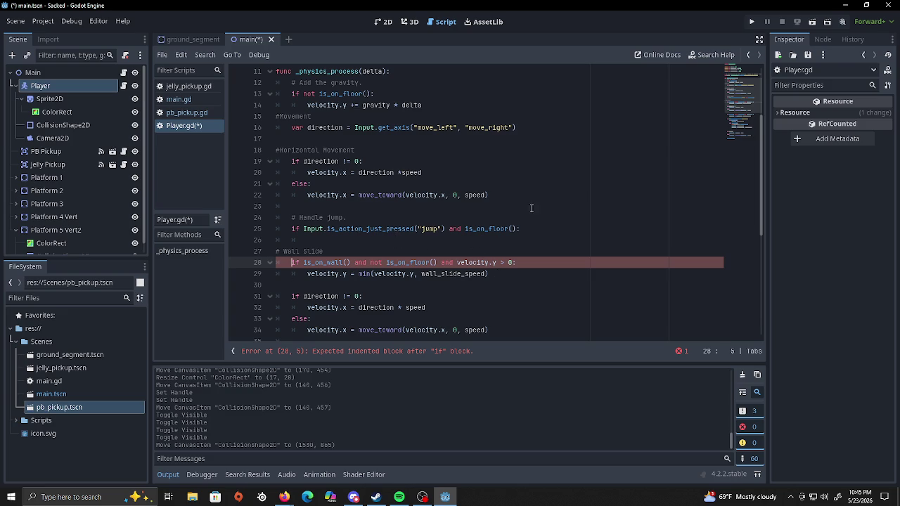
Delete ' and is_on_floor()' from line 25 so the jump check tests only the jump action.
drag(523, 229, 449, 232)
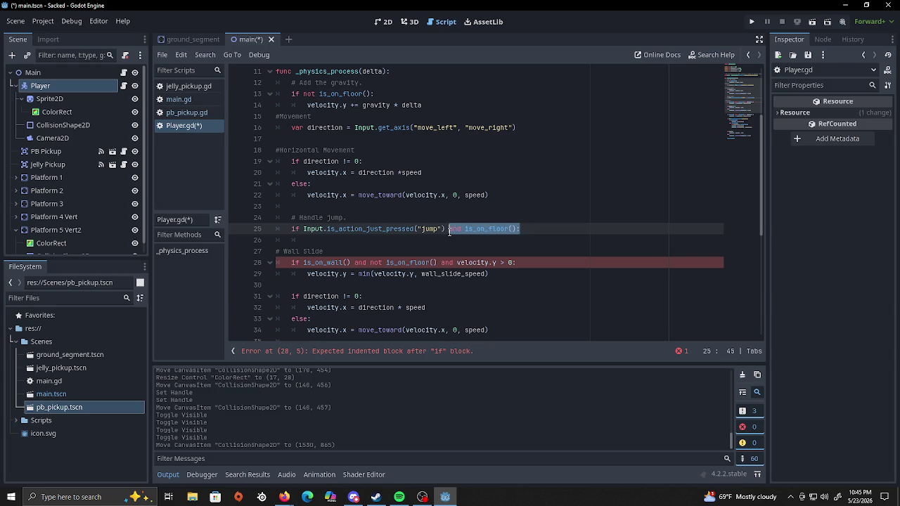
click(511, 228)
drag(518, 228, 445, 232)
key(BackSpace)
text(:)
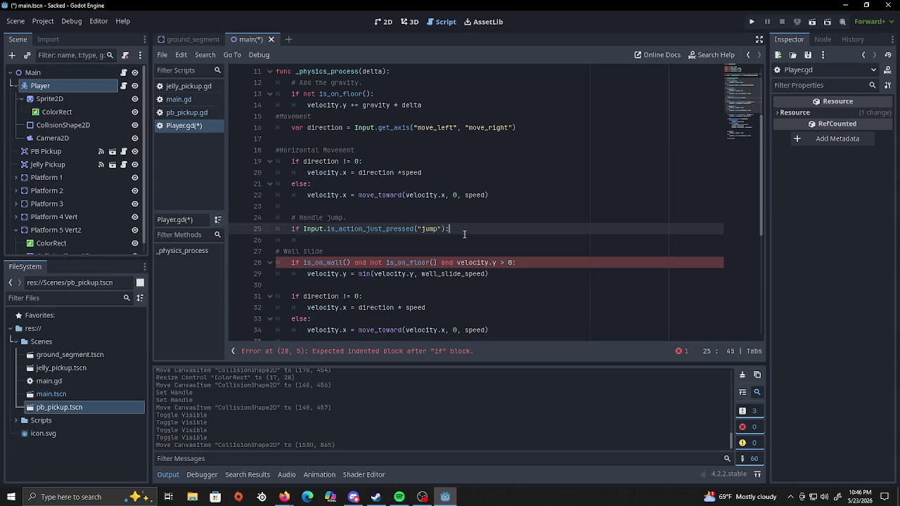
key(Return)
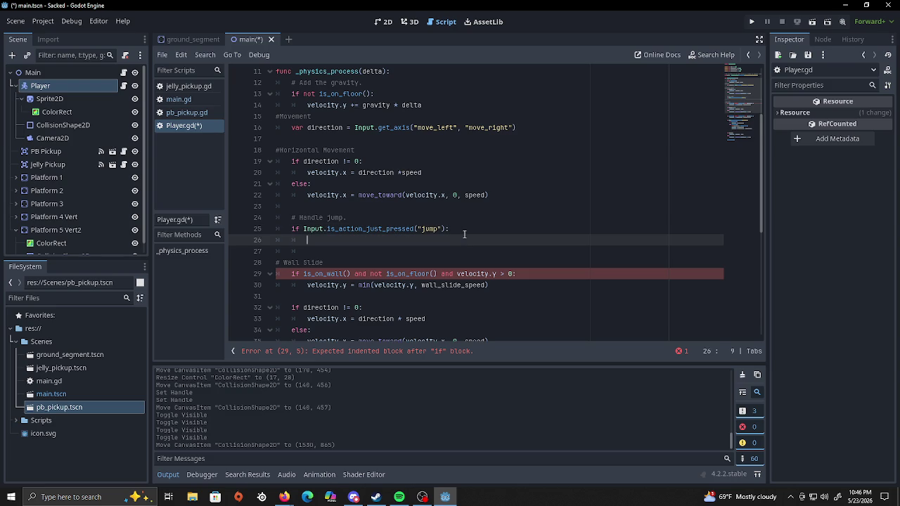
Add a nested 'if is_on_floor():' line inside the jump block using autocomplete.
text(if is)
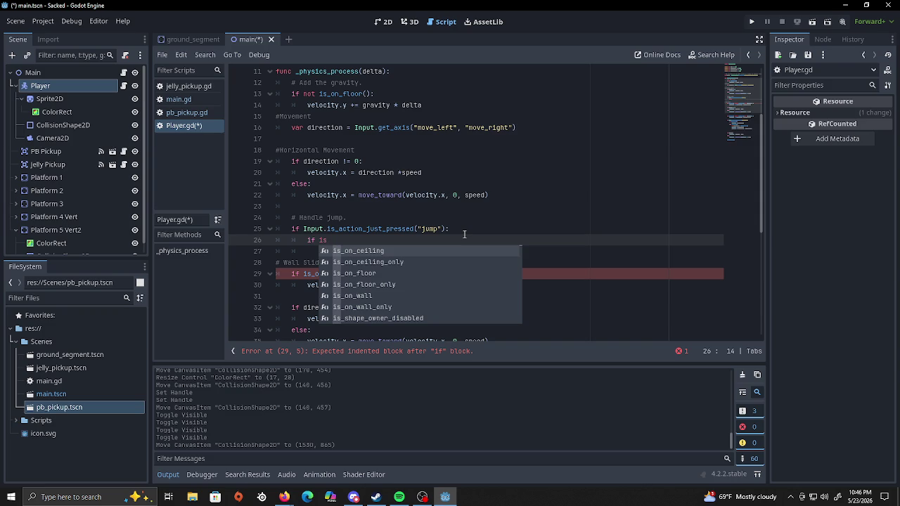
key(Down)
key(Down)
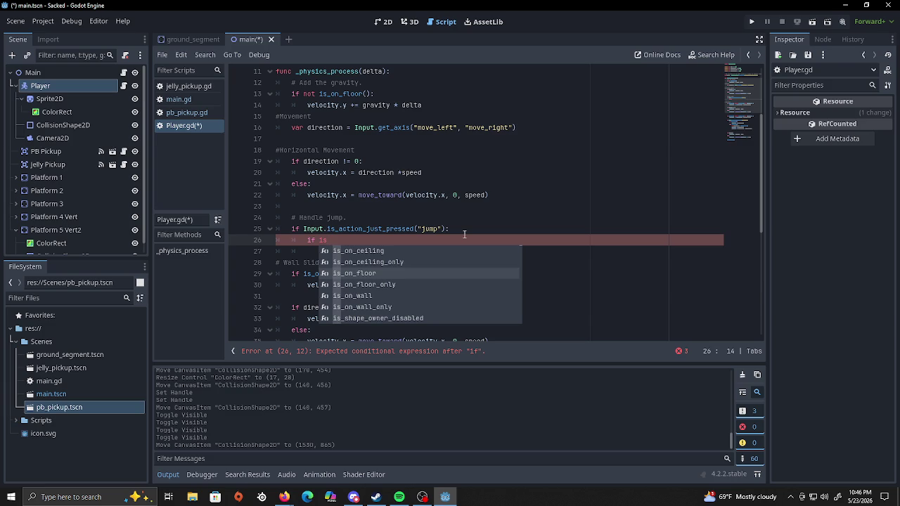
text(_on)
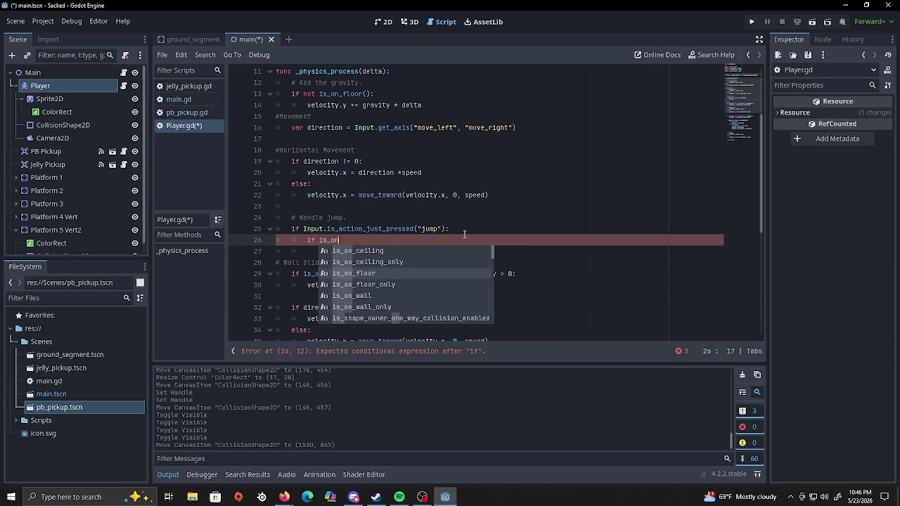
click(369, 273)
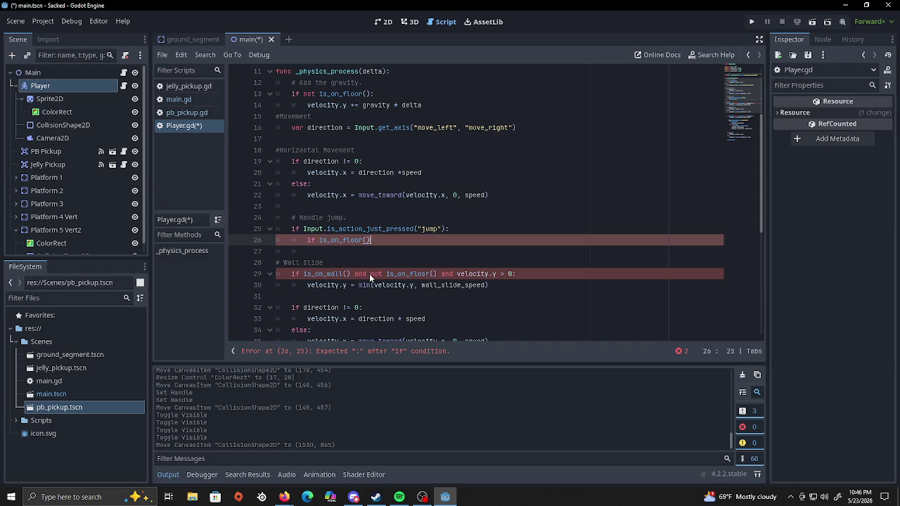
text(:)
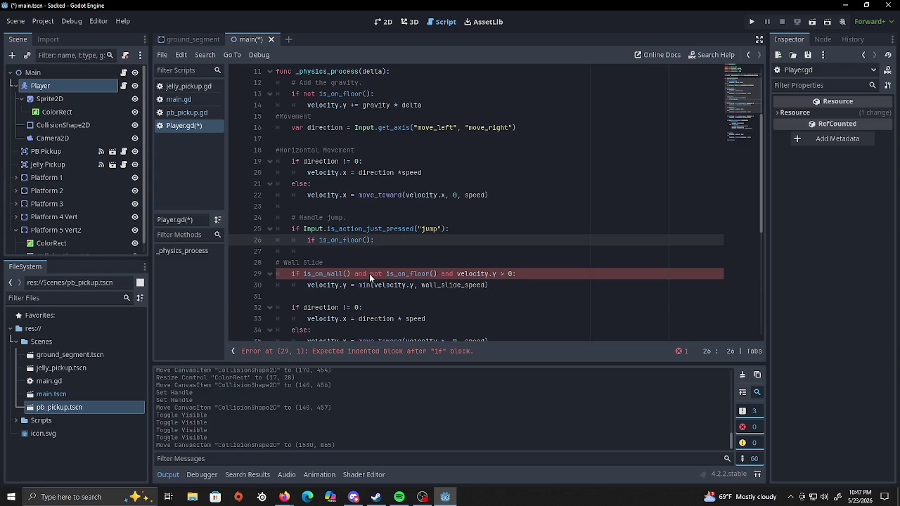
key(Return)
Write 'velocity.y = jump_velocity' under the floor check and add blank lines at the outer indent.
text(velocity)
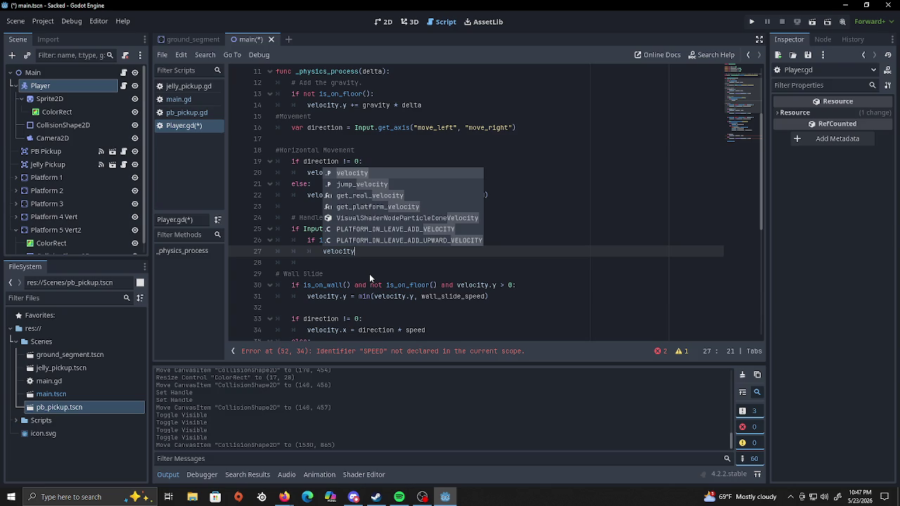
text(.y =)
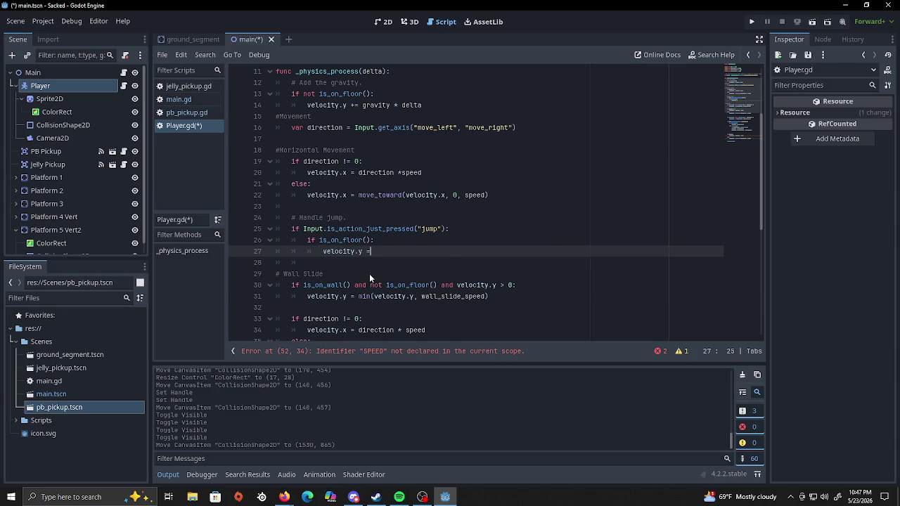
text( jump_)
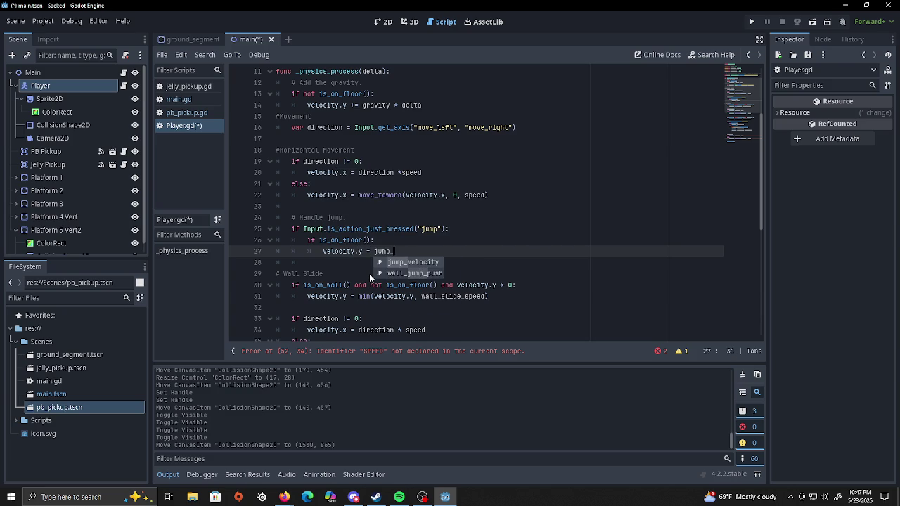
key(Return)
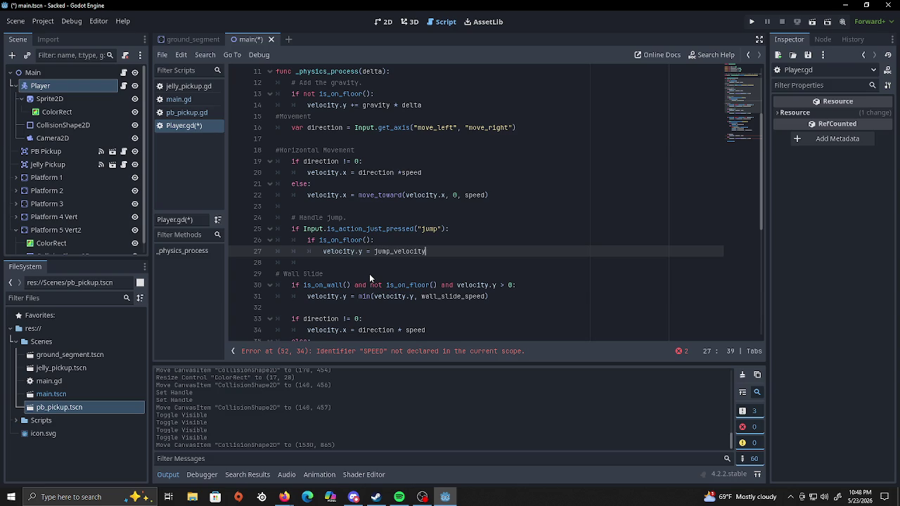
key(Return)
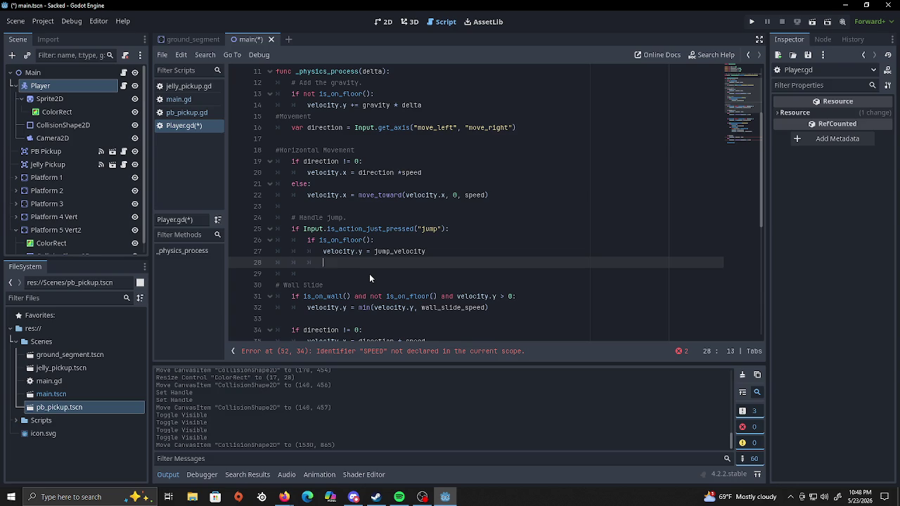
key(Return)
key(BackSpace)
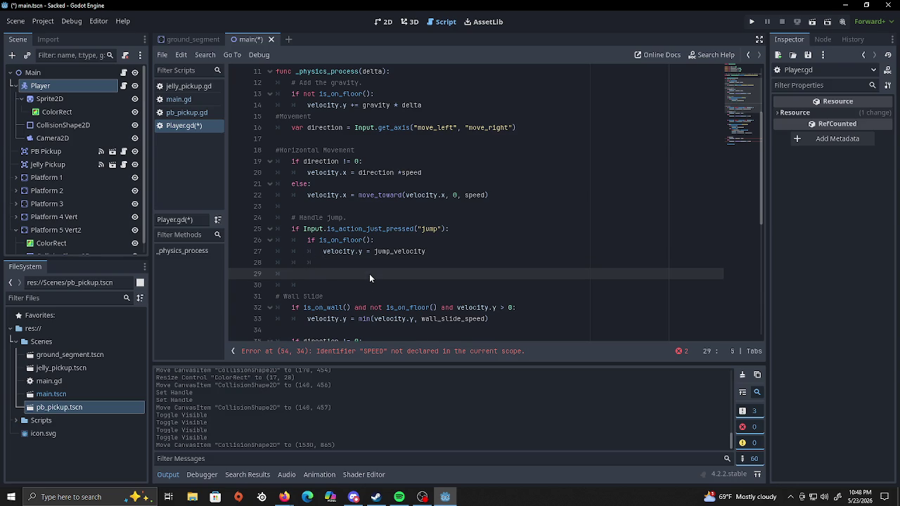
Add an 'elif is_on_wall():' branch containing 'var wall_normal = get_wall_normal()'.
text(elif)
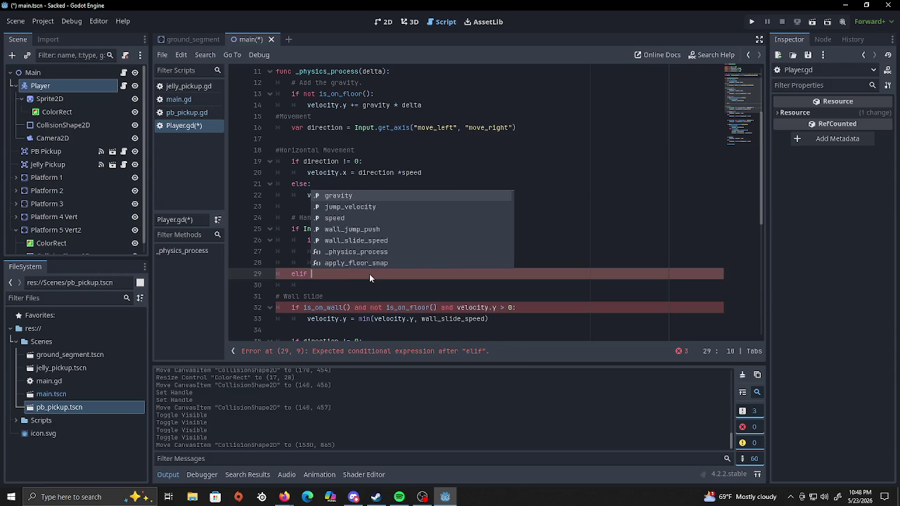
text( is_on_wall)
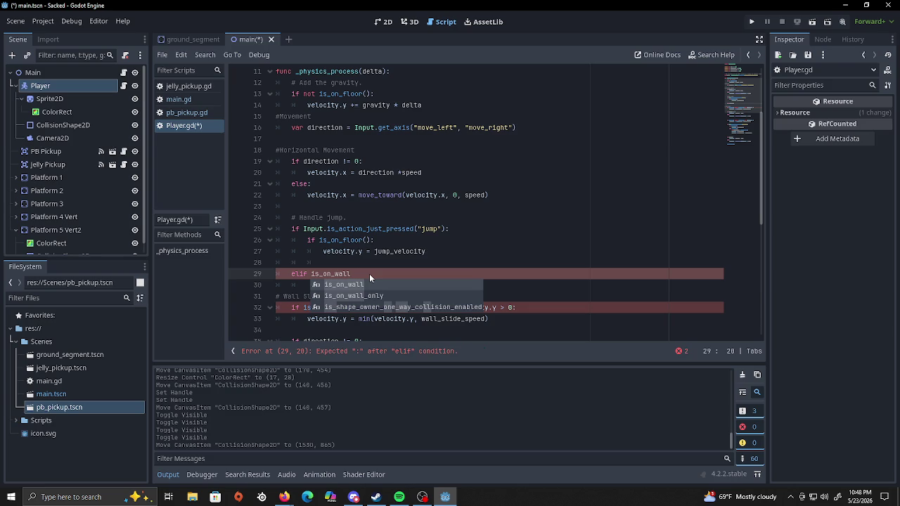
text(())
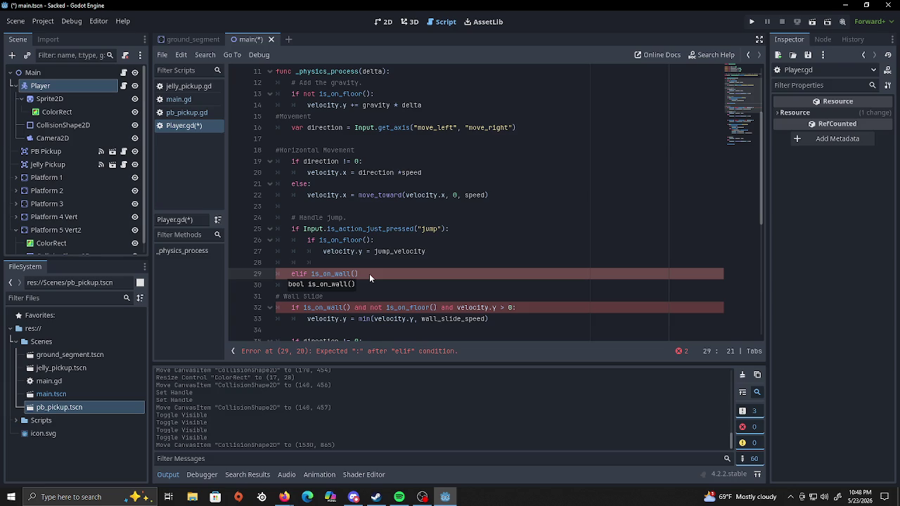
text(:)
key(Return)
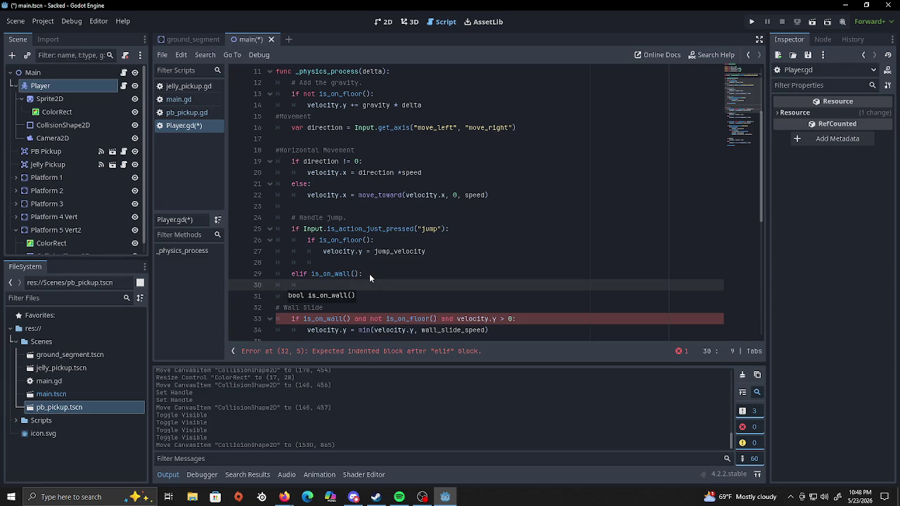
text(var wall)
text(_normal)
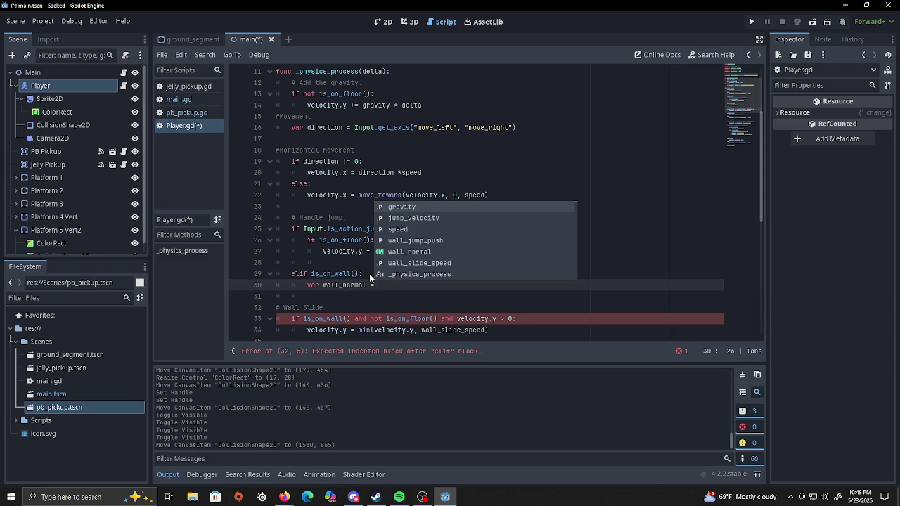
text( = get_)
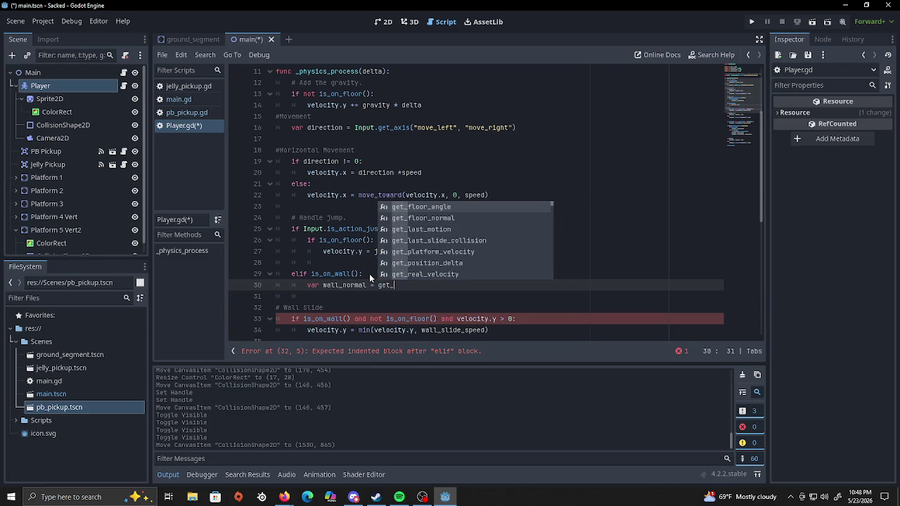
text(wall_)
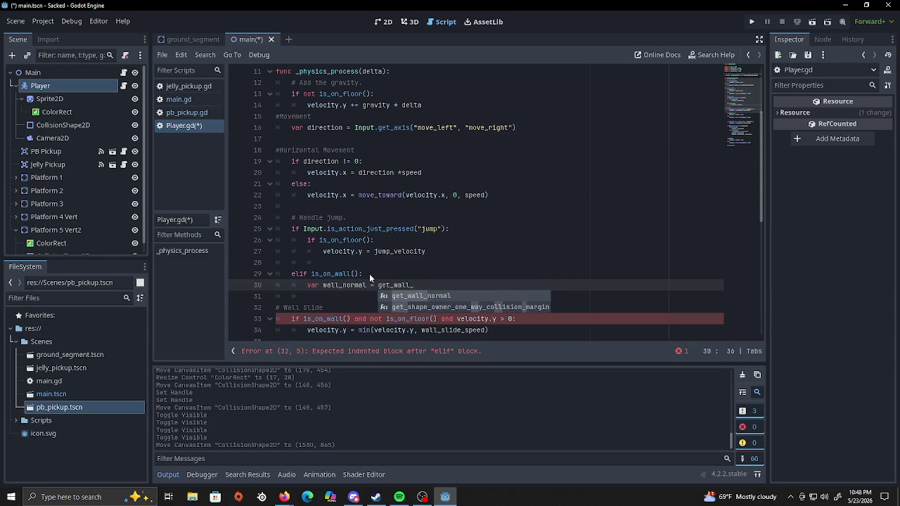
key(Return)
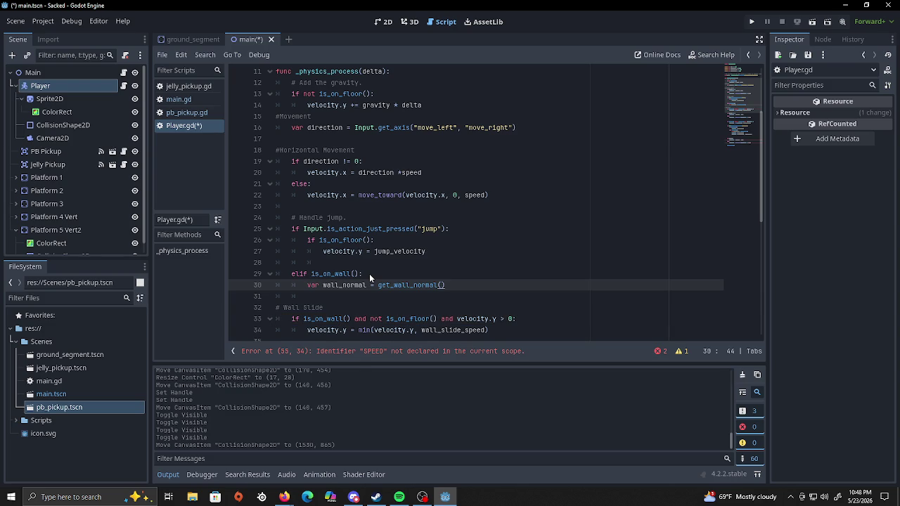
scroll(605, 227, down, 5)
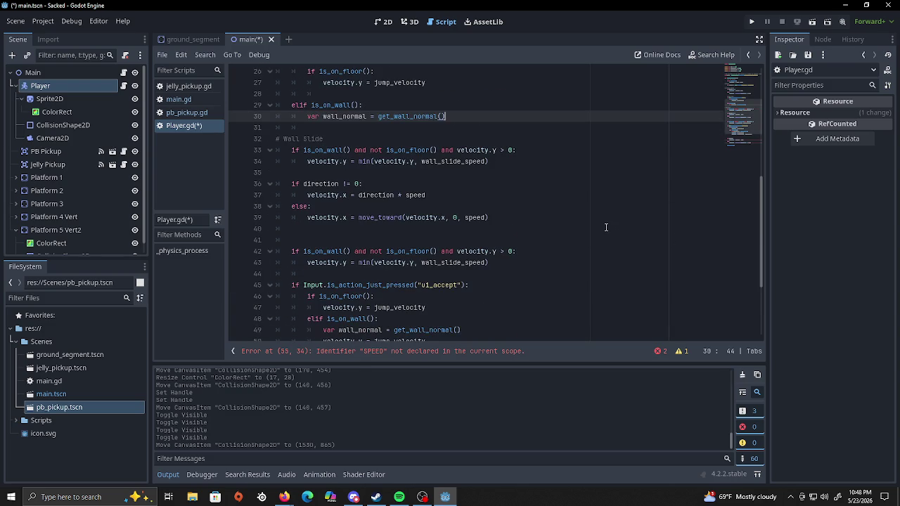
Scroll through Player.gd to review the new wall branch and the remaining SPEED error.
scroll(605, 227, down, 4)
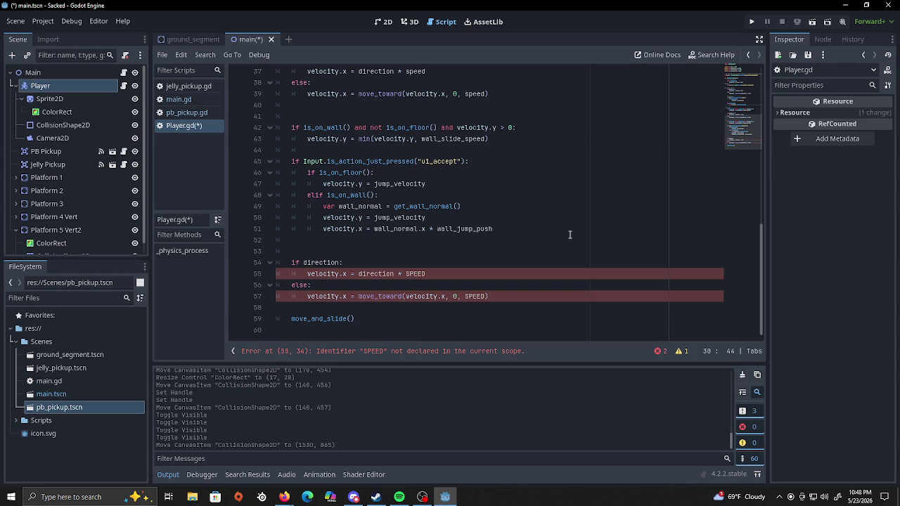
scroll(569, 235, up, 5)
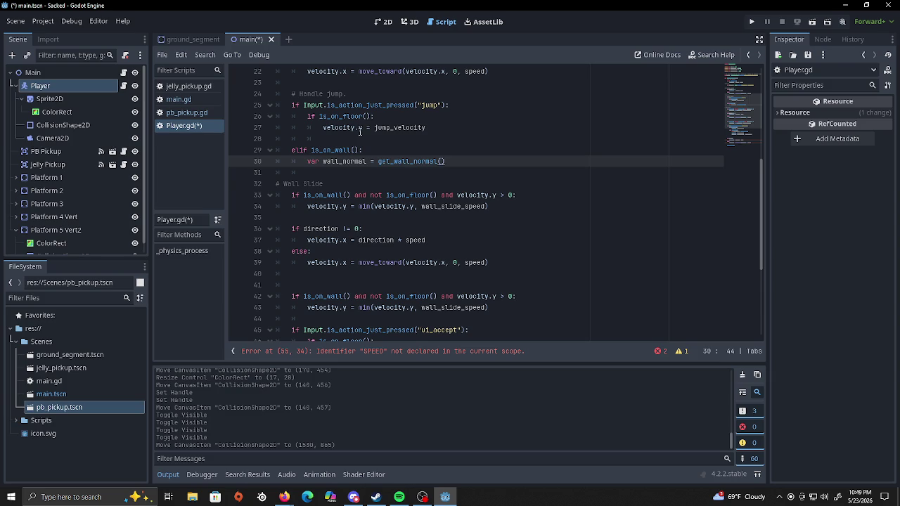
Add an unindented '#Wall jump' comment above the elif and change 'Handle' to 'Regular' in the jump comment.
click(357, 140)
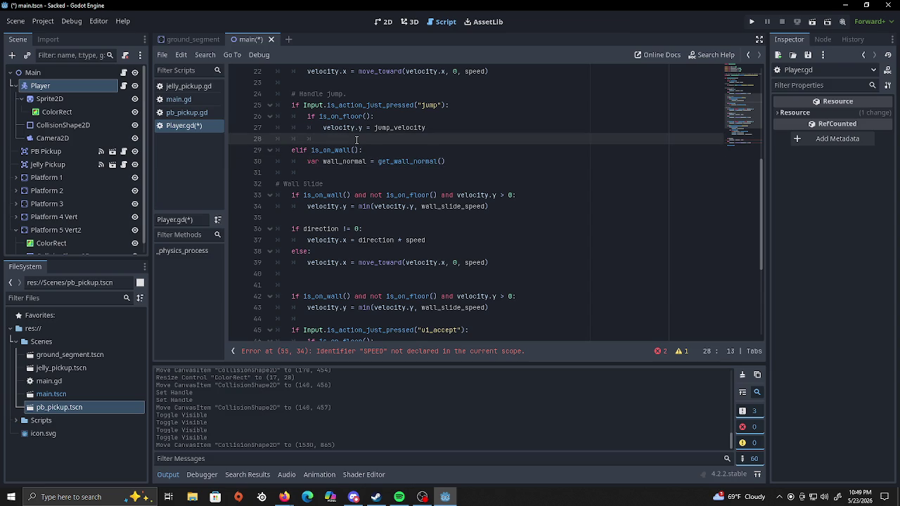
key(Return)
key(Return)
key(BackSpace)
key(BackSpace)
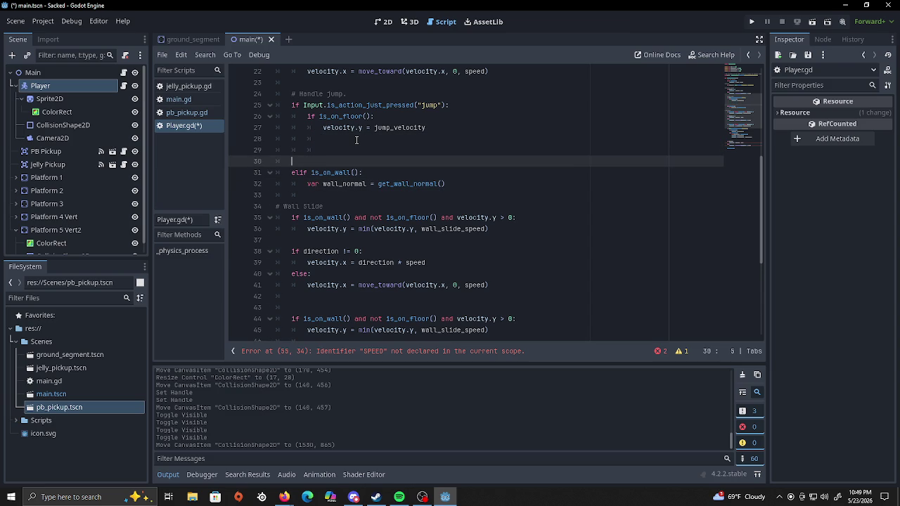
text(#)
text(Wa)
text(ll jump)
double_click(310, 93)
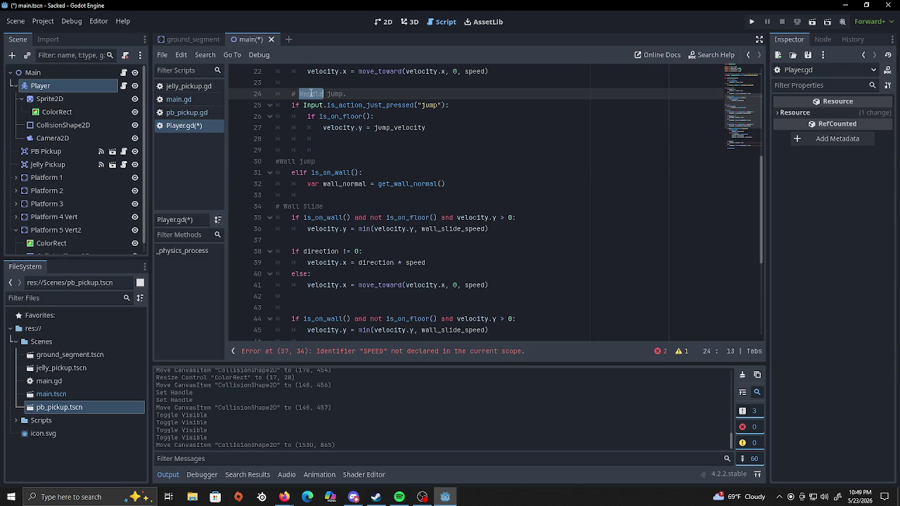
text(Regular)
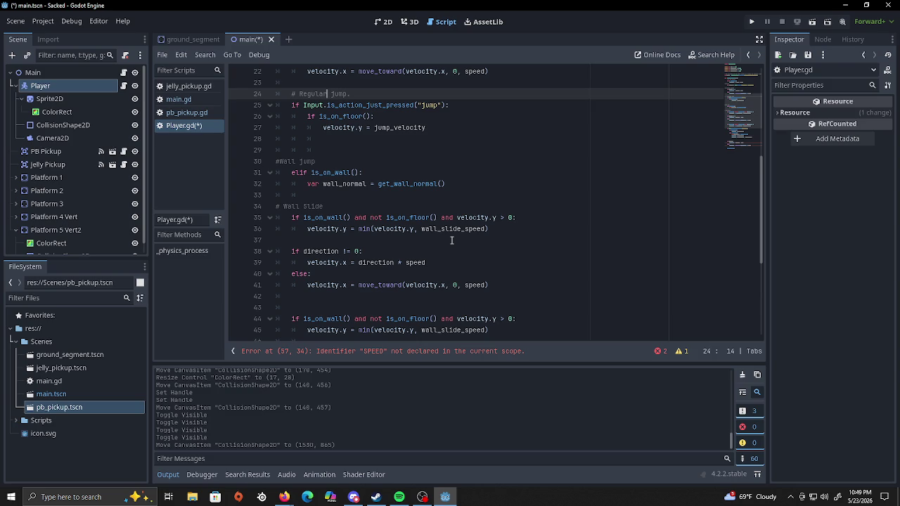
scroll(452, 241, down, 2)
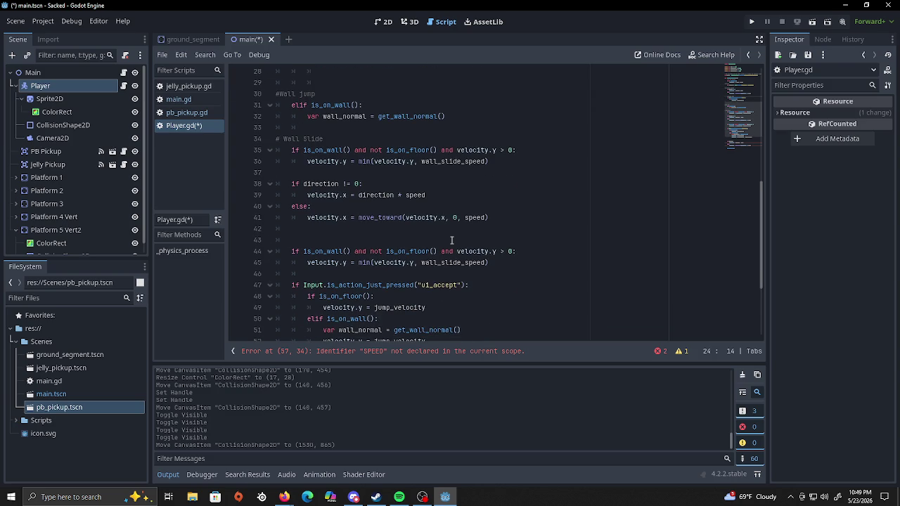
scroll(452, 241, up, 1)
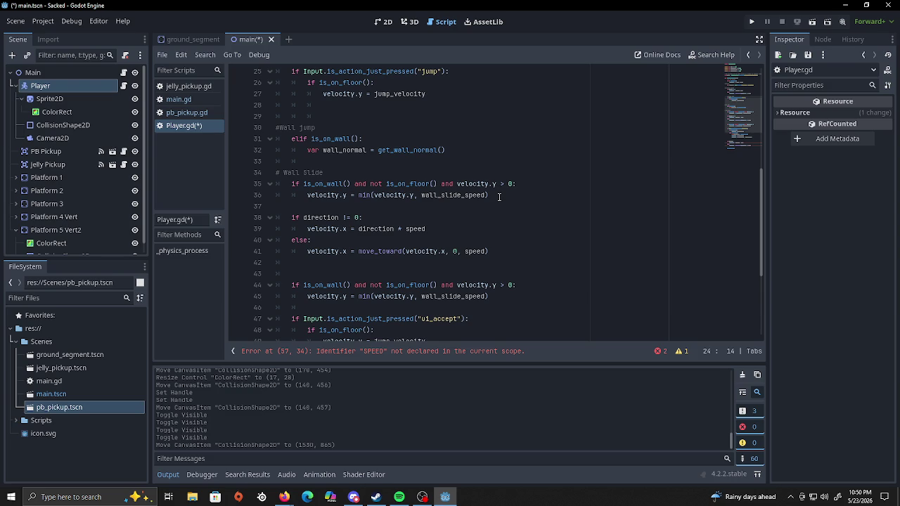
scroll(498, 197, up, 1)
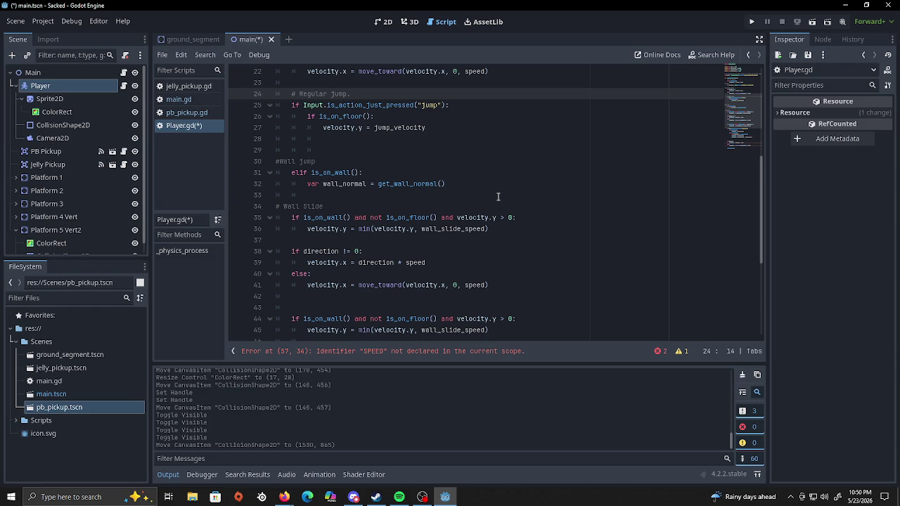
scroll(497, 197, down, 1)
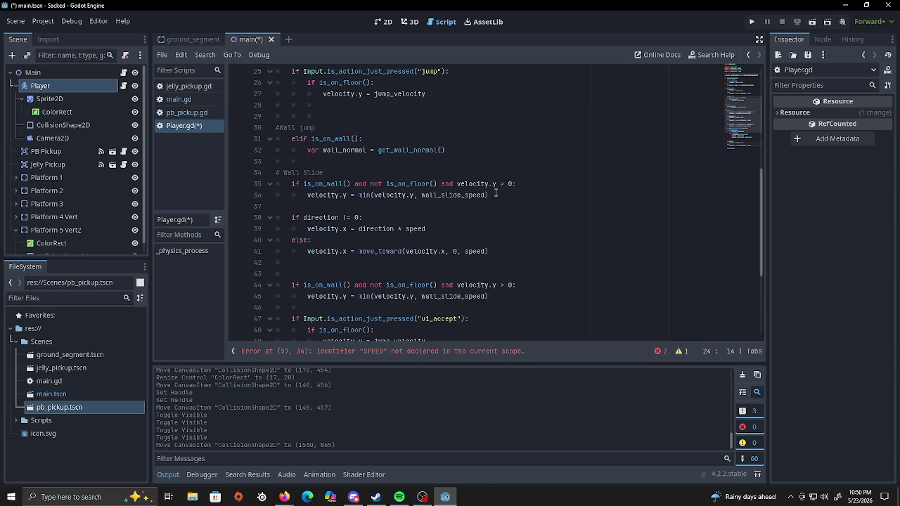
scroll(495, 192, up, 6)
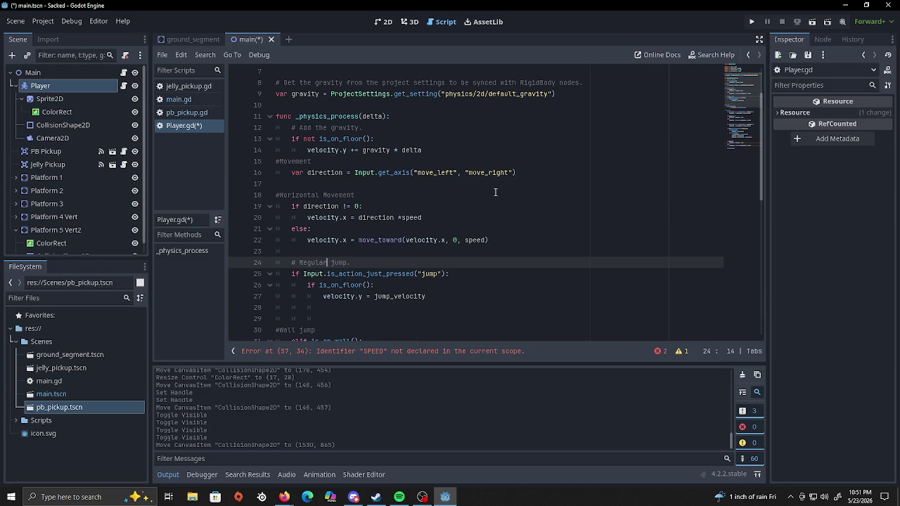
scroll(496, 192, down, 3)
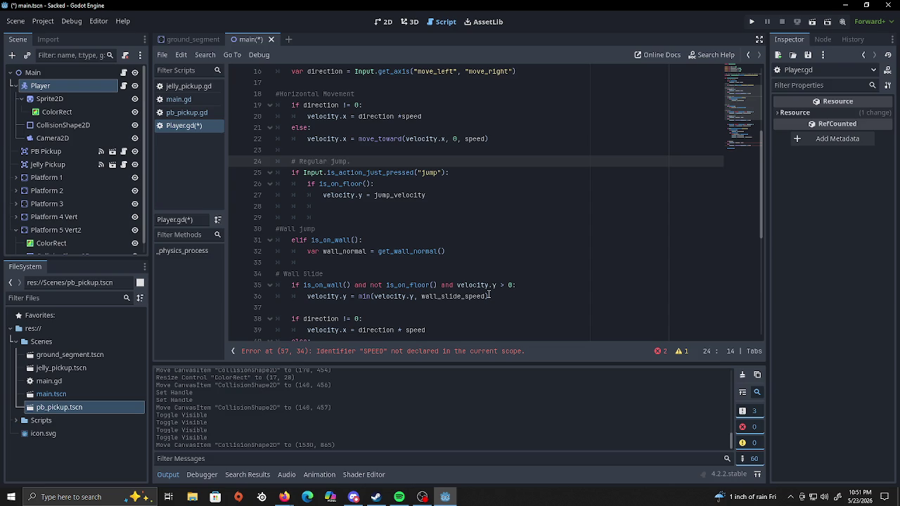
scroll(490, 296, down, 3)
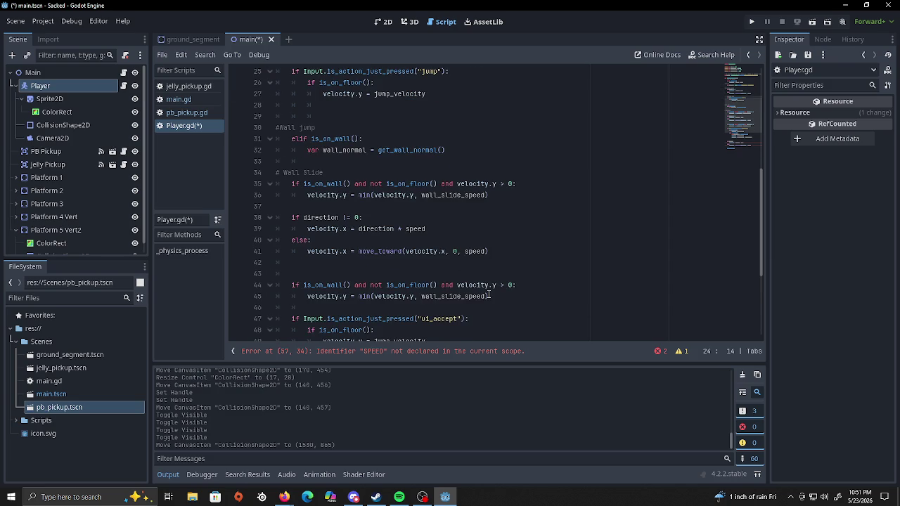
scroll(490, 296, down, 1)
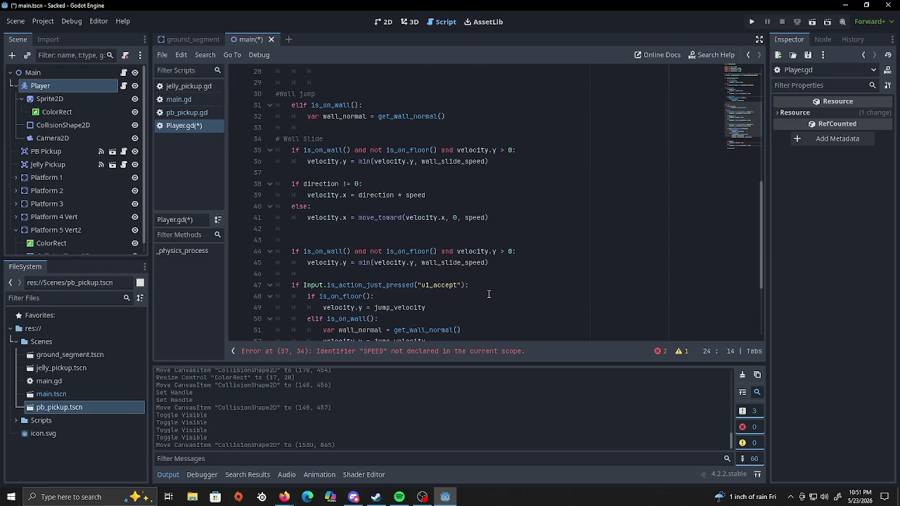
scroll(488, 294, down, 2)
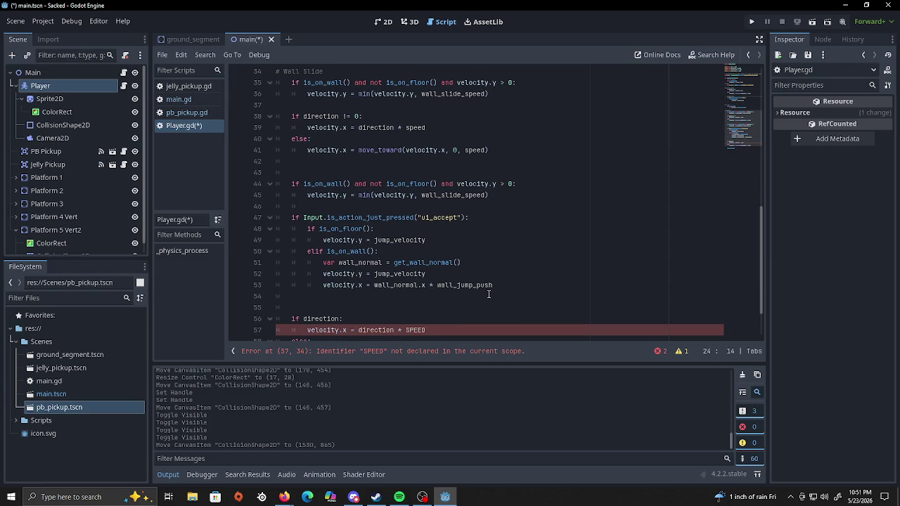
scroll(489, 294, down, 2)
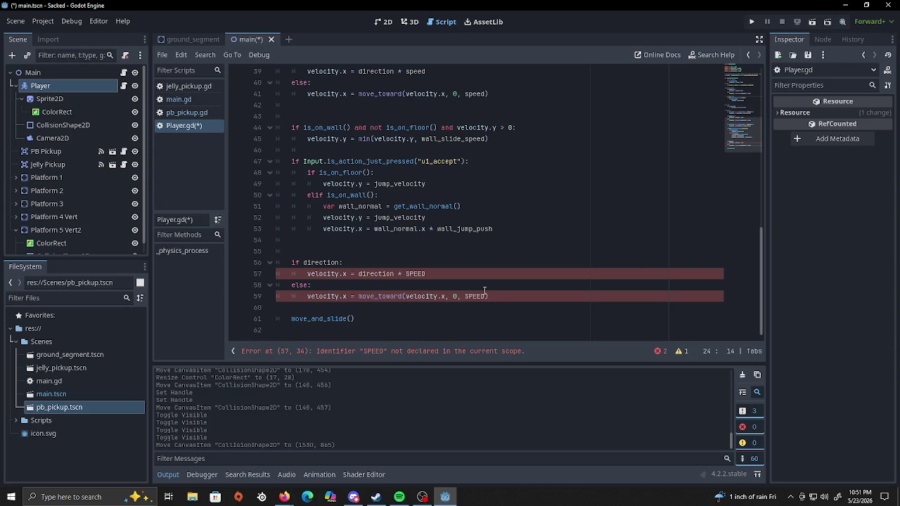
scroll(485, 291, up, 5)
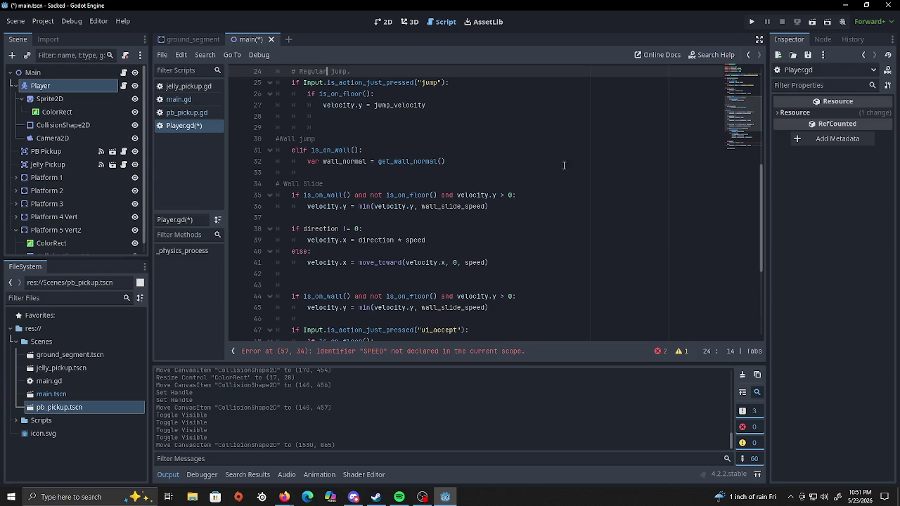
In the wall branch, set velocity.y = jump_velocity and velocity.x = wall_normal.x * wall_jump_push.
click(465, 159)
key(Return)
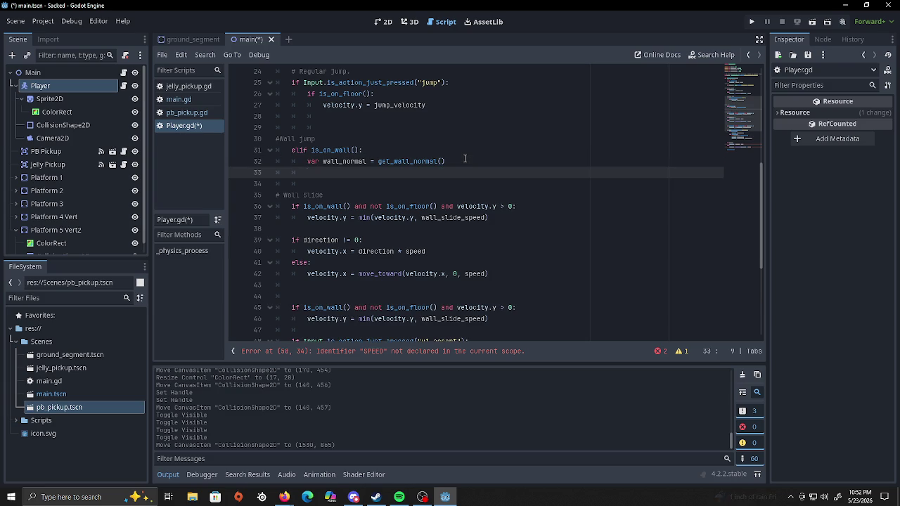
scroll(424, 194, down, 5)
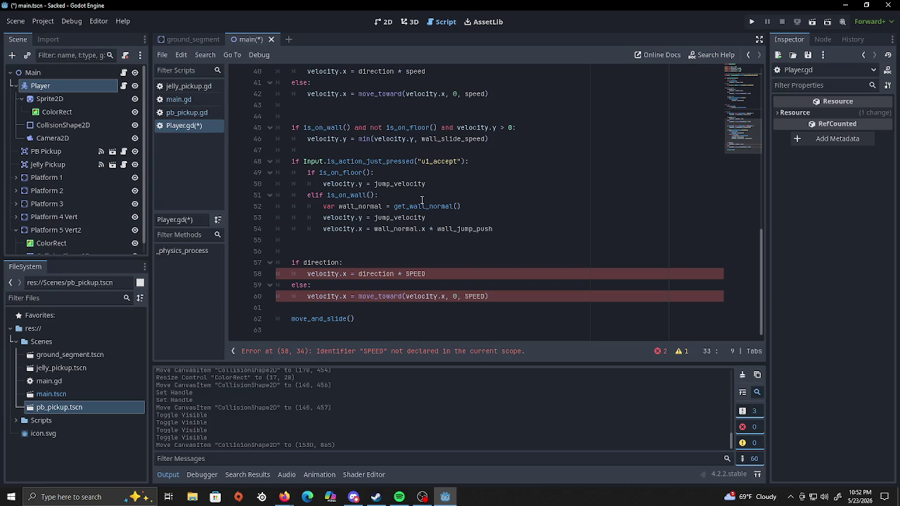
scroll(422, 200, up, 5)
text(velocity.y)
key(Escape)
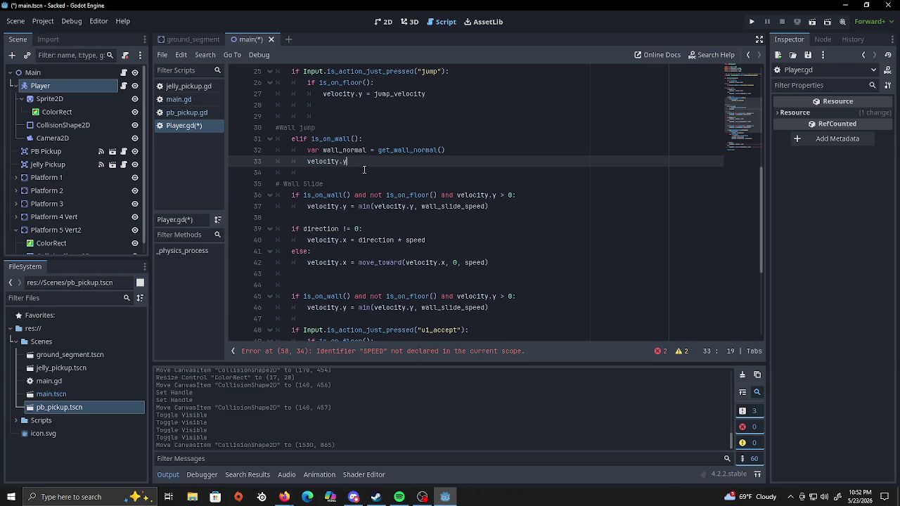
text( = jump_)
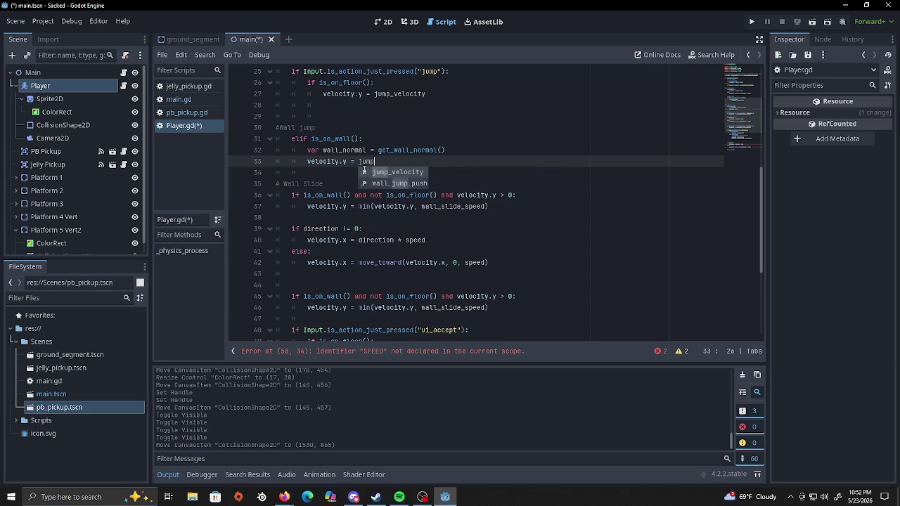
key(Return)
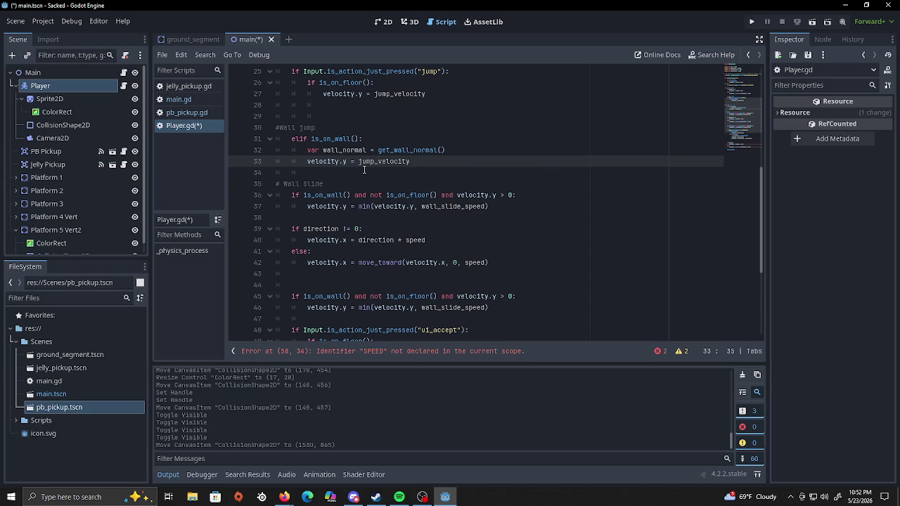
key(Return)
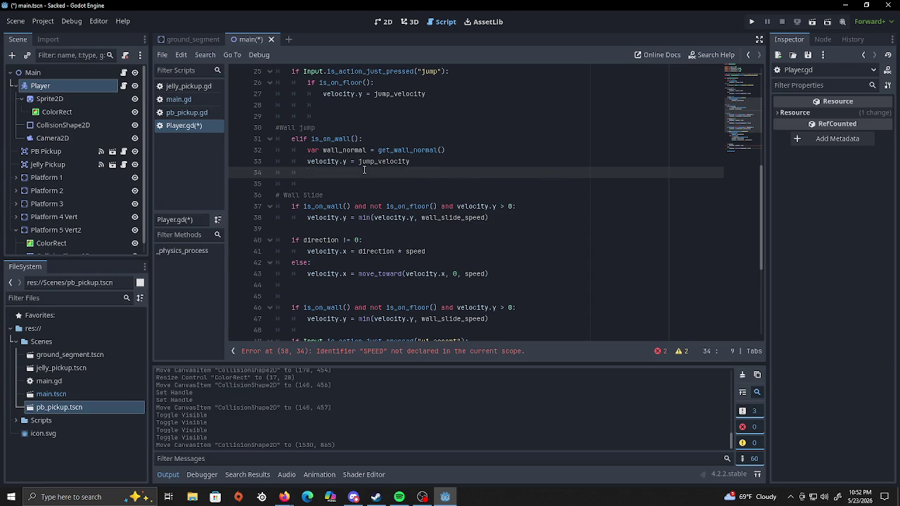
text(velocity.x)
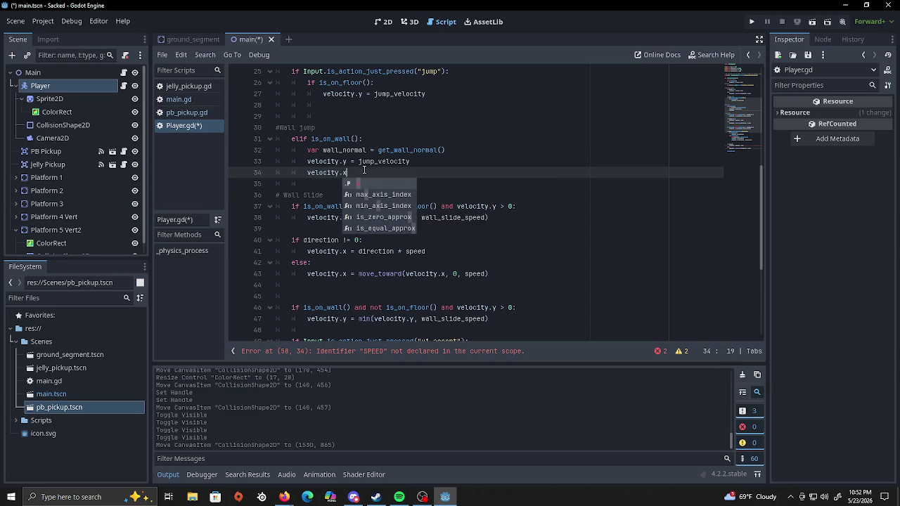
text( =)
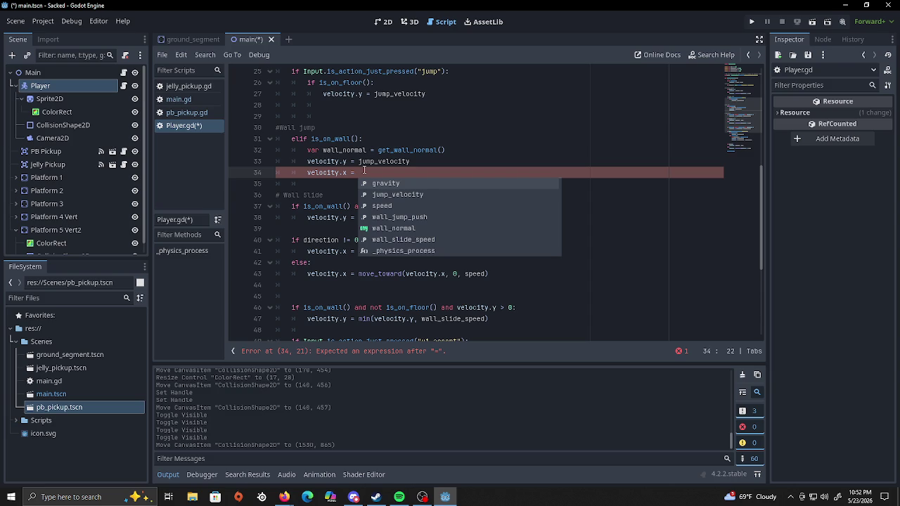
text( wall_norm)
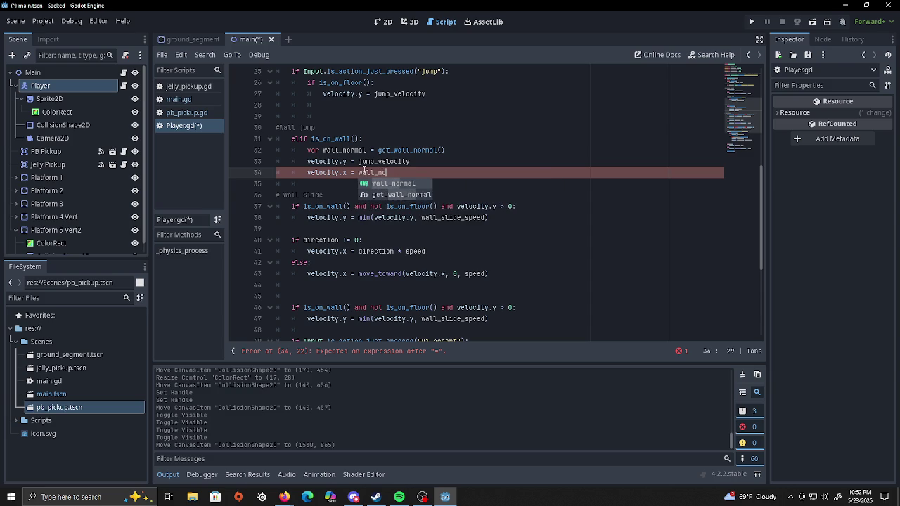
text(al.x )
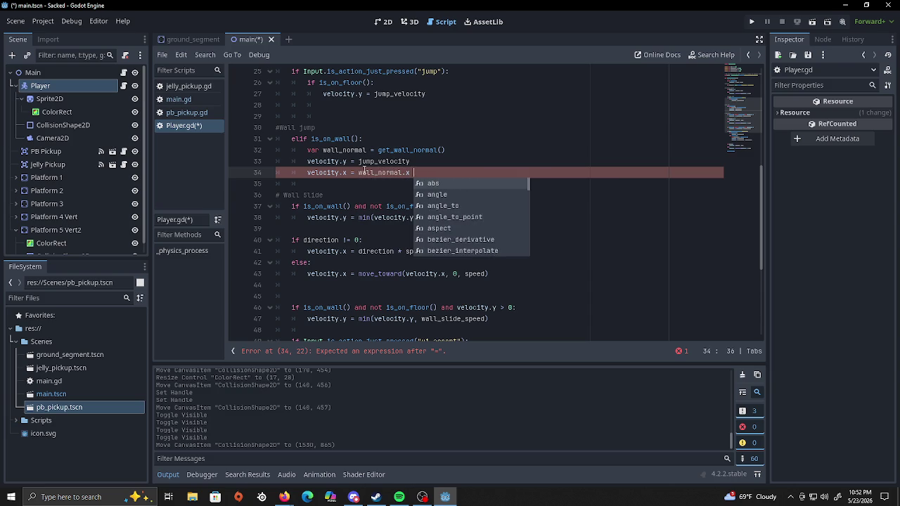
text(* wa)
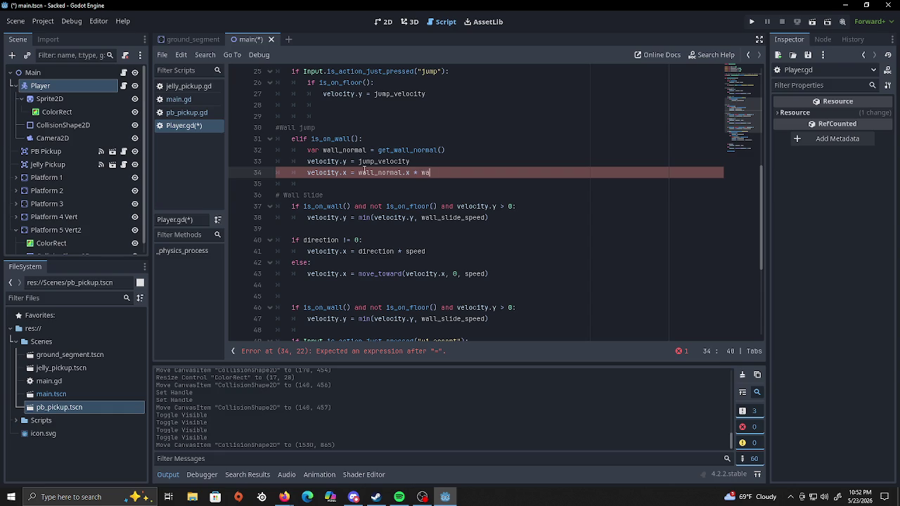
text(ll_jump)
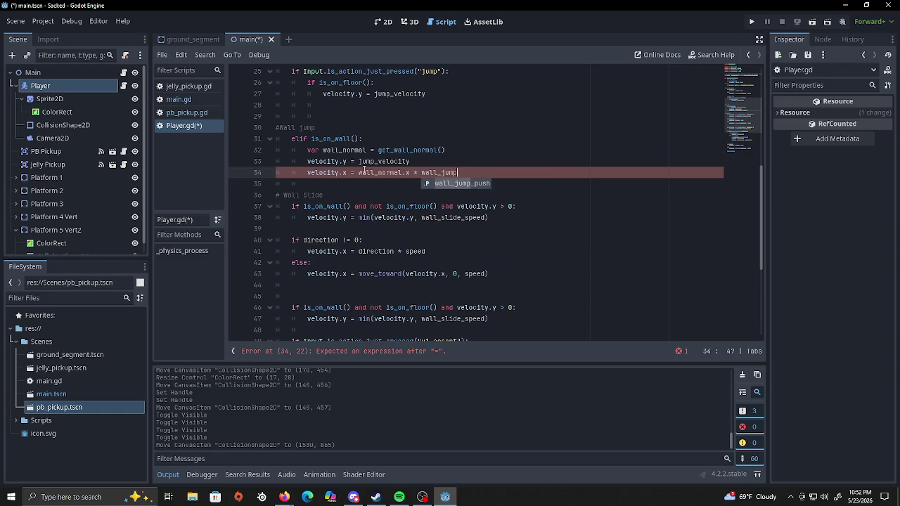
text(_push)
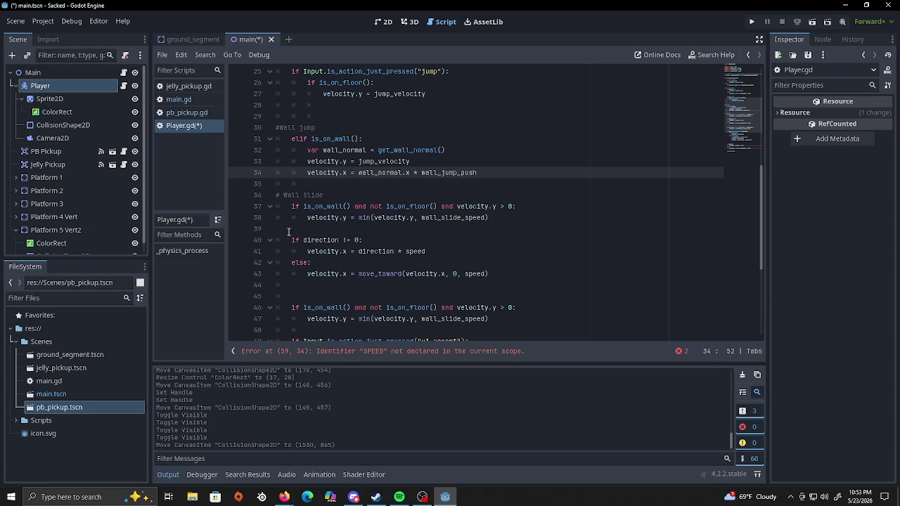
mouse_move(290, 240)
mouse_down()
mouse_move(562, 307)
mouse_move(546, 297)
mouse_move(541, 247)
mouse_move(547, 302)
mouse_up()
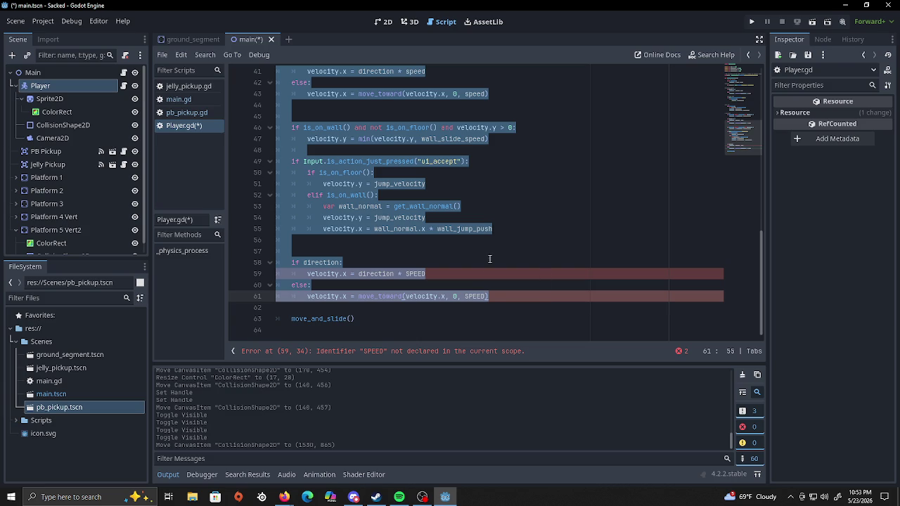
scroll(490, 258, up, 8)
scroll(490, 258, up, 6)
scroll(490, 258, down, 5)
key(ctrl+a)
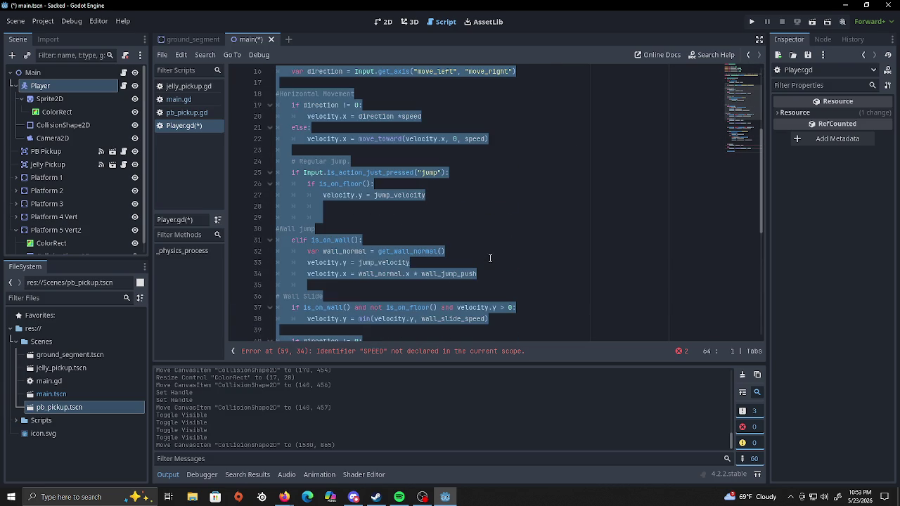
click(284, 497)
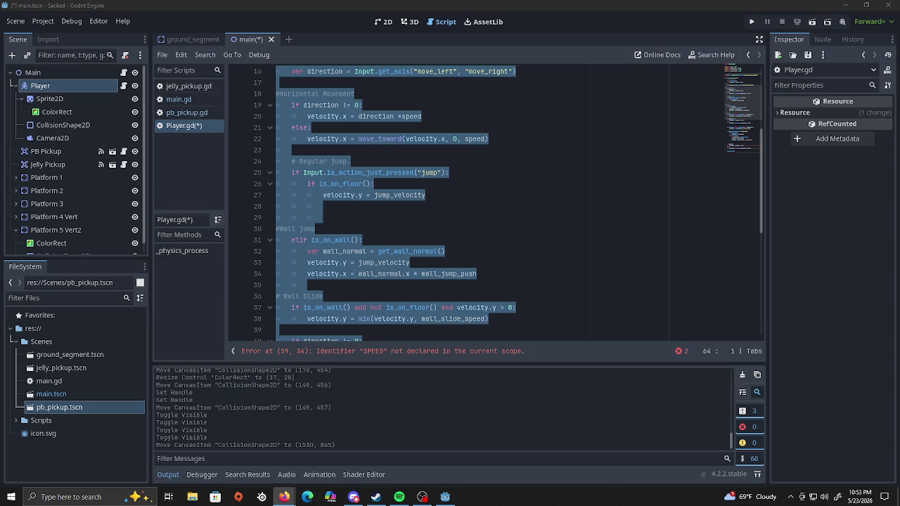
key(ctrl+v)
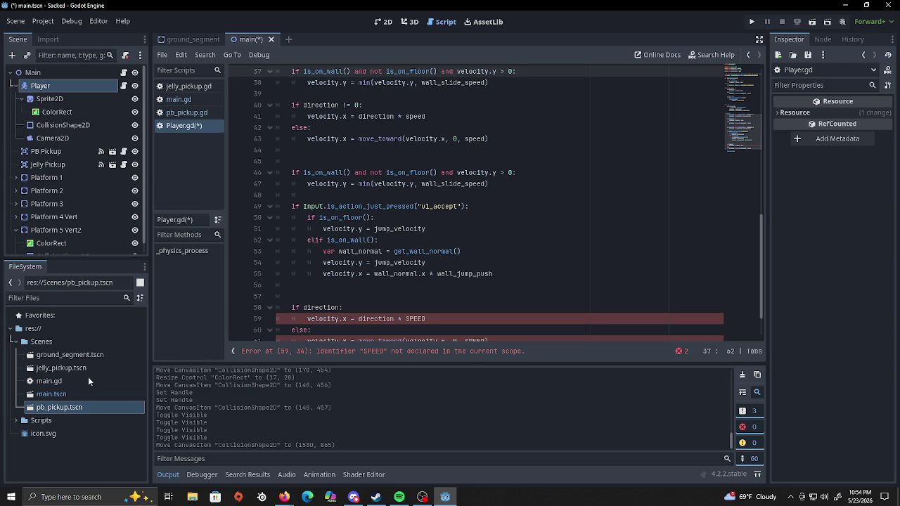
Select the horizontal movement if/else block on lines 19–22 of Player.gd.
scroll(471, 269, up, 9)
scroll(471, 269, up, 4)
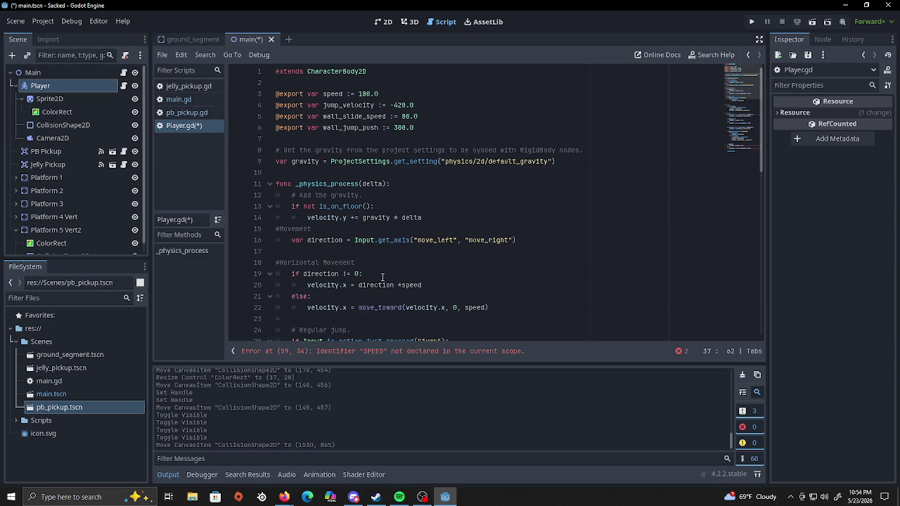
scroll(351, 264, down, 2)
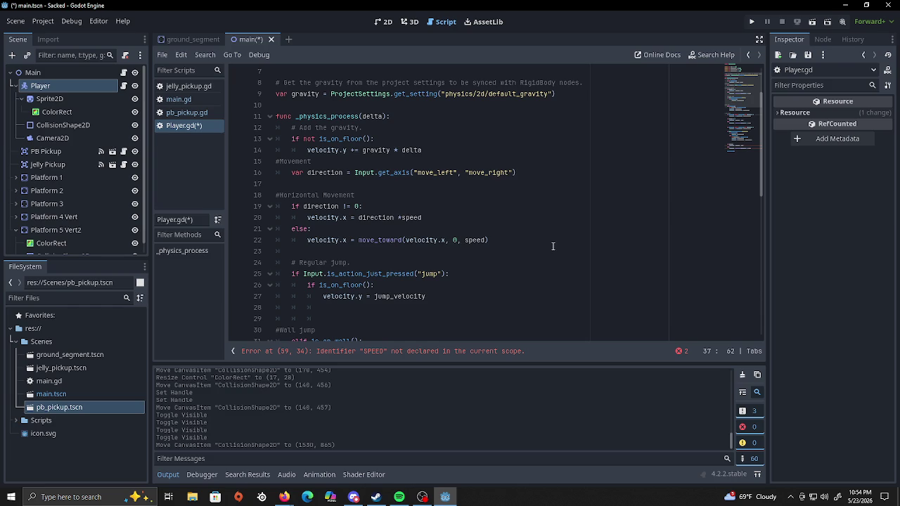
mouse_move(291, 206)
mouse_down()
mouse_move(365, 211)
mouse_move(501, 244)
mouse_up()
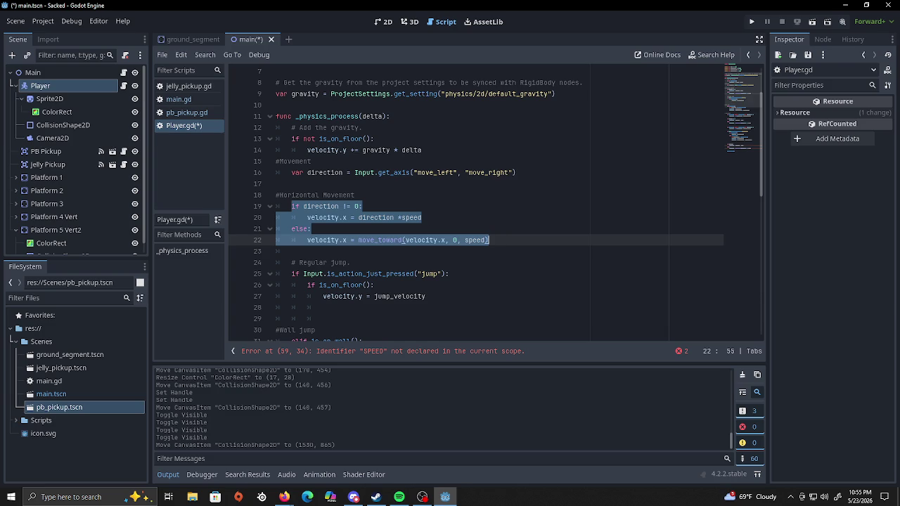
Return from the browser and select the leftover wall-slide, ui_accept jump and SPEED code on lines 46–61.
key(alt+Tab)
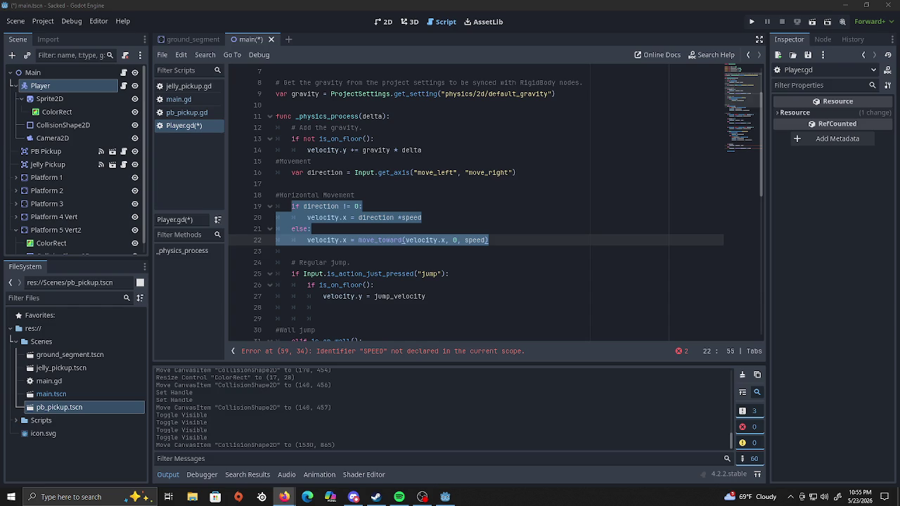
scroll(552, 269, down, 2)
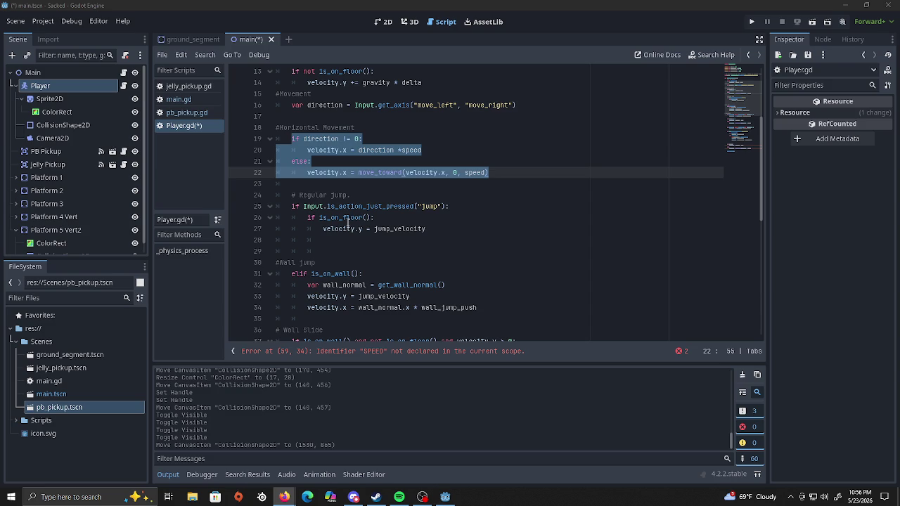
scroll(348, 224, down, 3)
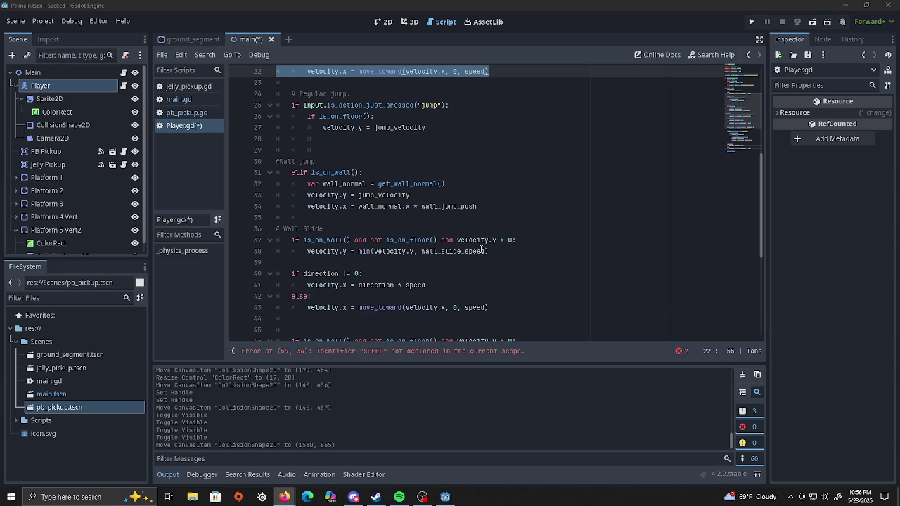
scroll(481, 250, down, 1)
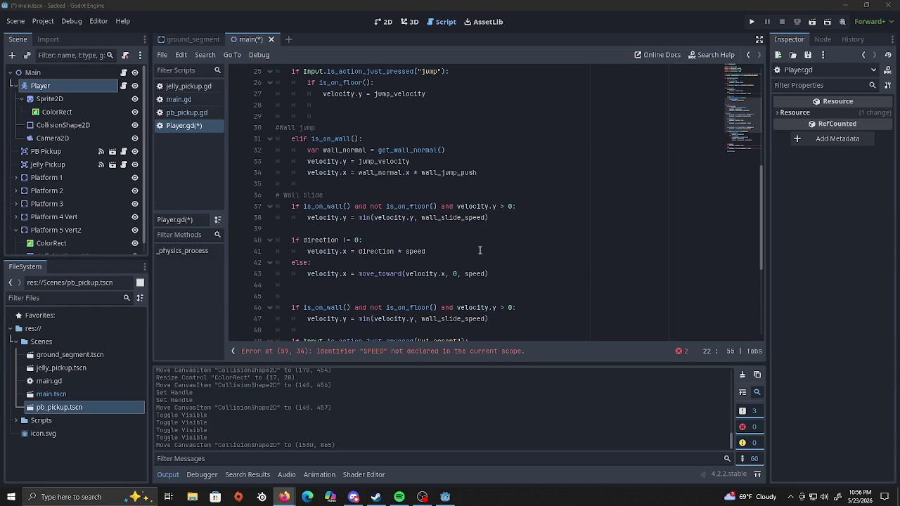
scroll(479, 250, down, 4)
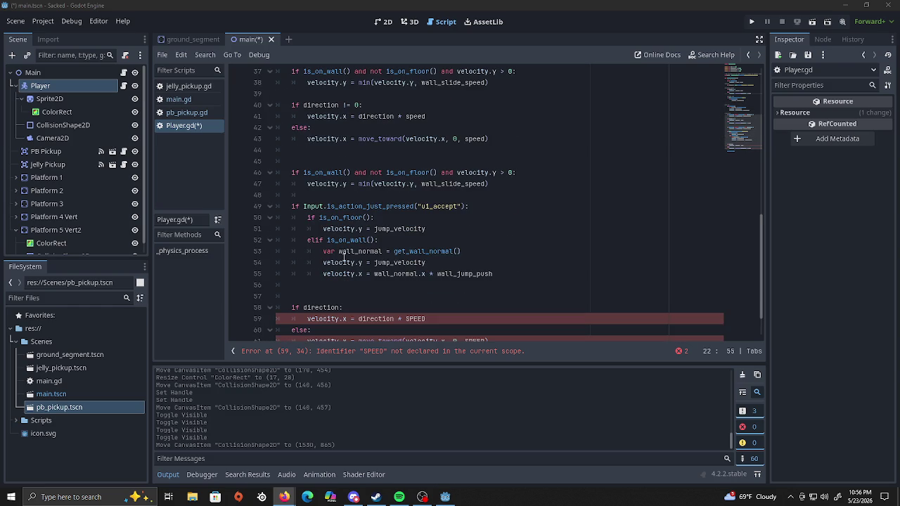
scroll(326, 246, down, 2)
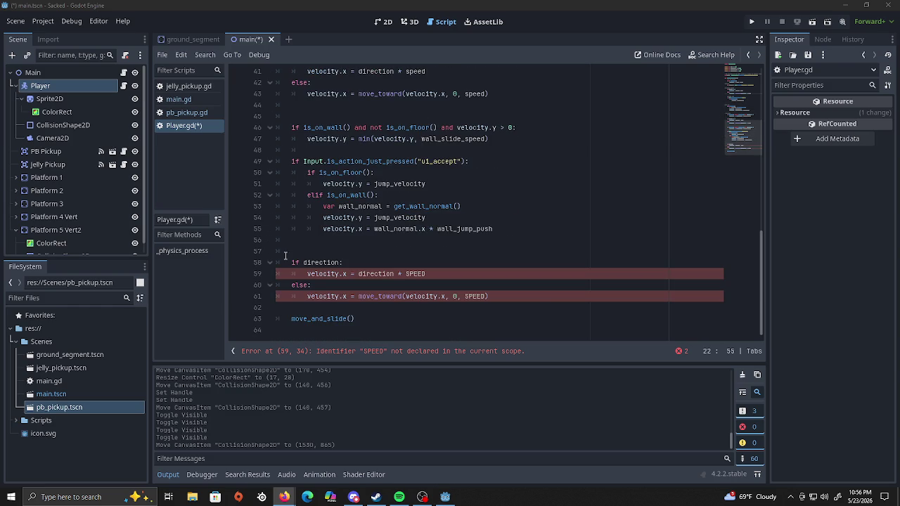
mouse_move(504, 300)
mouse_down()
mouse_move(337, 299)
mouse_move(278, 244)
mouse_move(358, 263)
mouse_move(281, 239)
mouse_move(286, 206)
mouse_up()
scroll(278, 244, up, 1)
scroll(278, 244, up, 2)
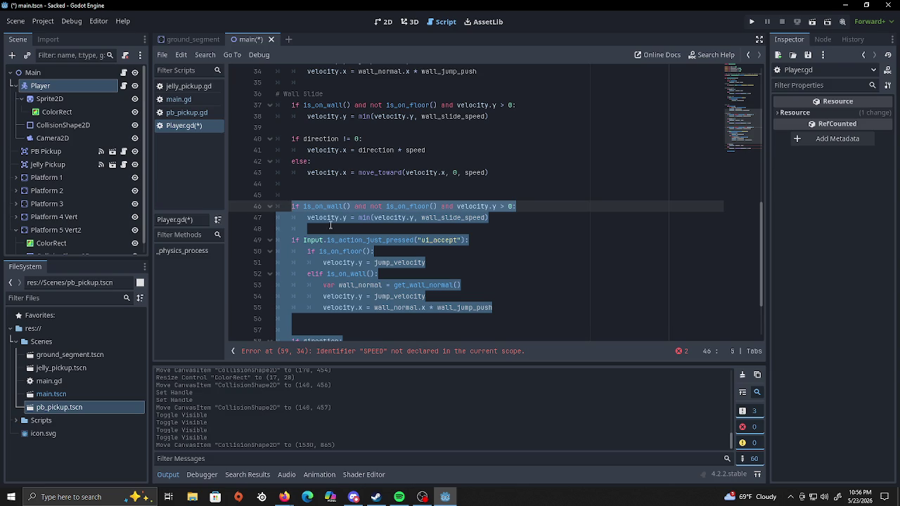
Delete the selected duplicate code and leftover empty line, then save Player.gd with zero errors.
key(BackSpace)
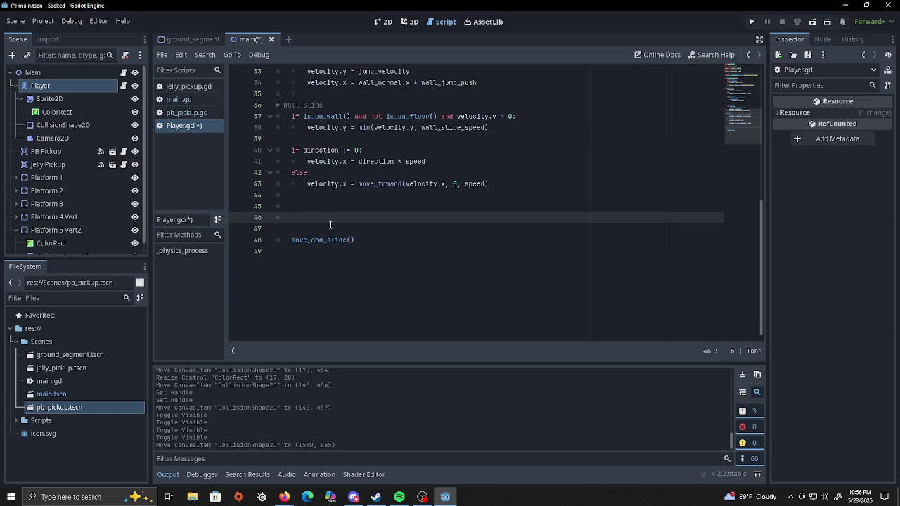
key(BackSpace)
key(BackSpace)
key(BackSpace)
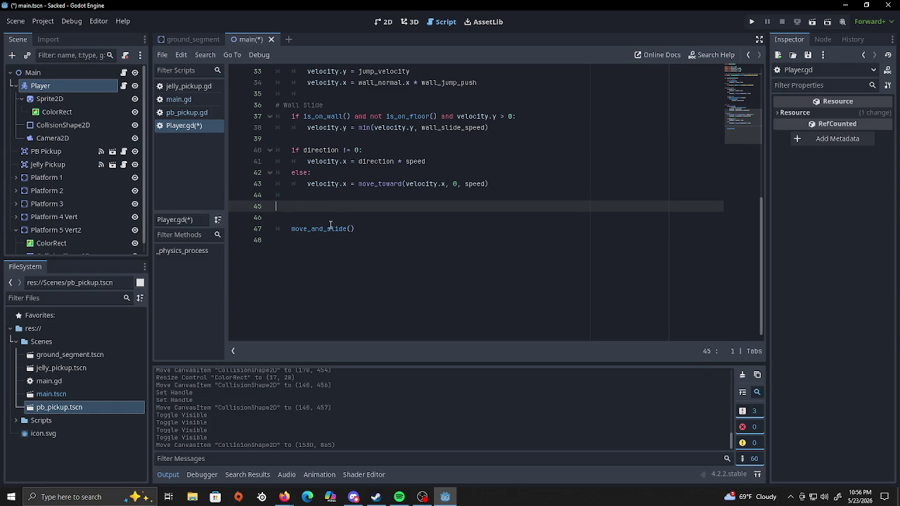
scroll(317, 216, up, 10)
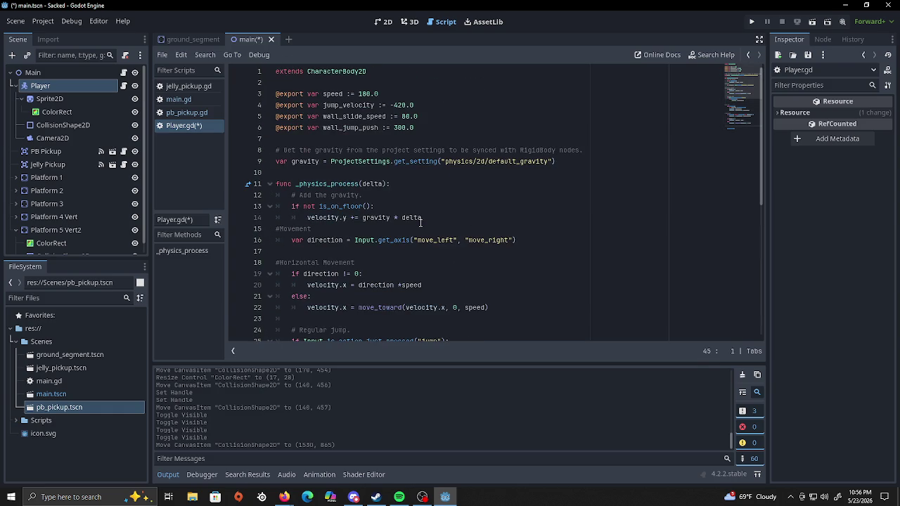
scroll(421, 222, down, 8)
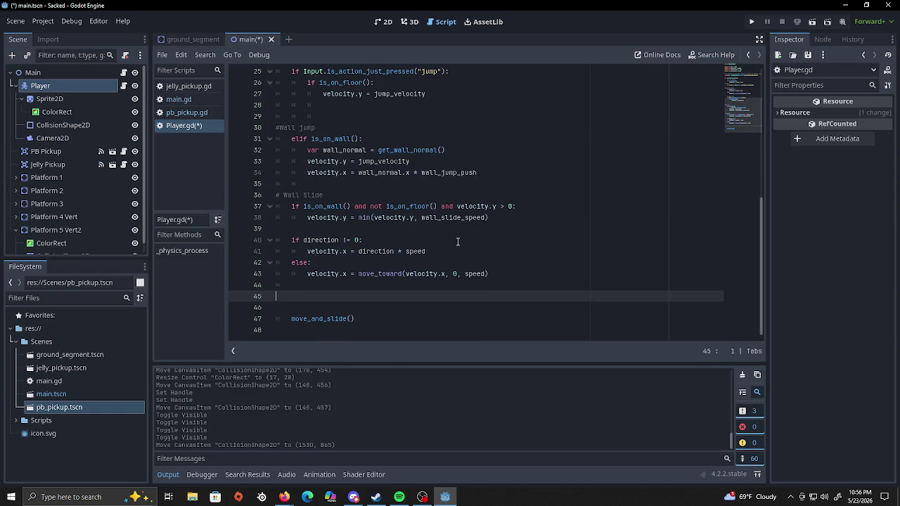
key(ctrl+s)
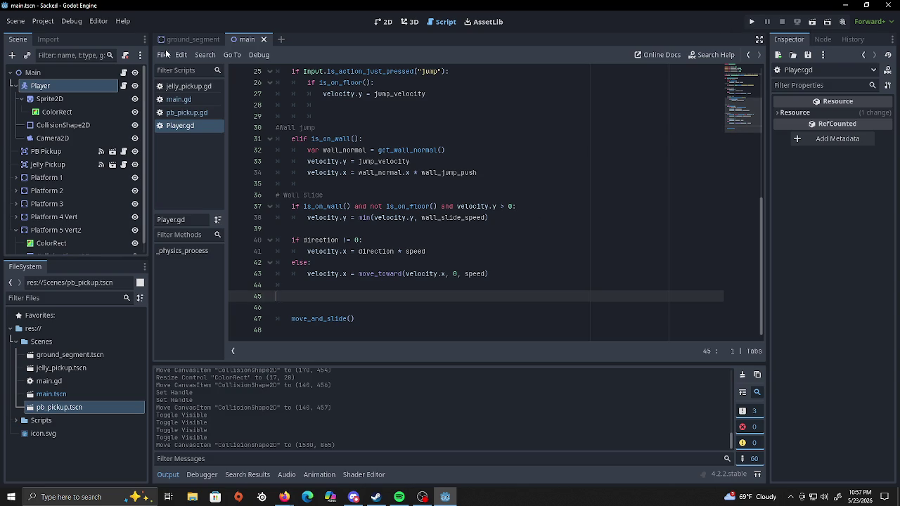
click(388, 22)
Run the game to test the wall jump.
scroll(551, 211, down, 1)
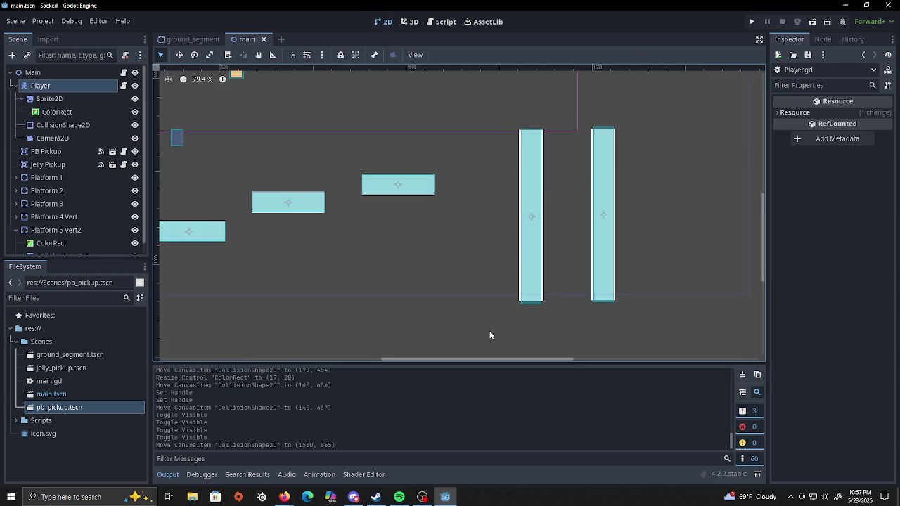
drag(466, 362, 492, 356)
scroll(439, 337, down, 3)
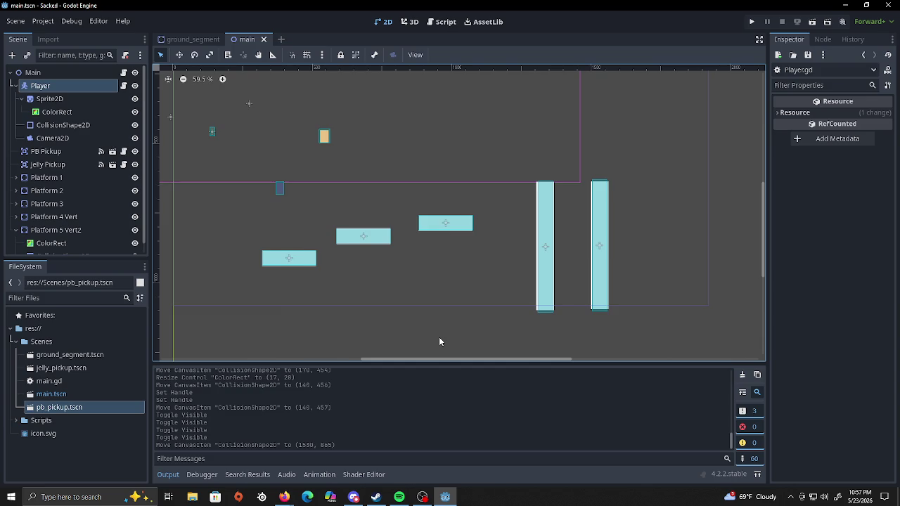
scroll(439, 337, down, 1)
scroll(438, 342, up, 1)
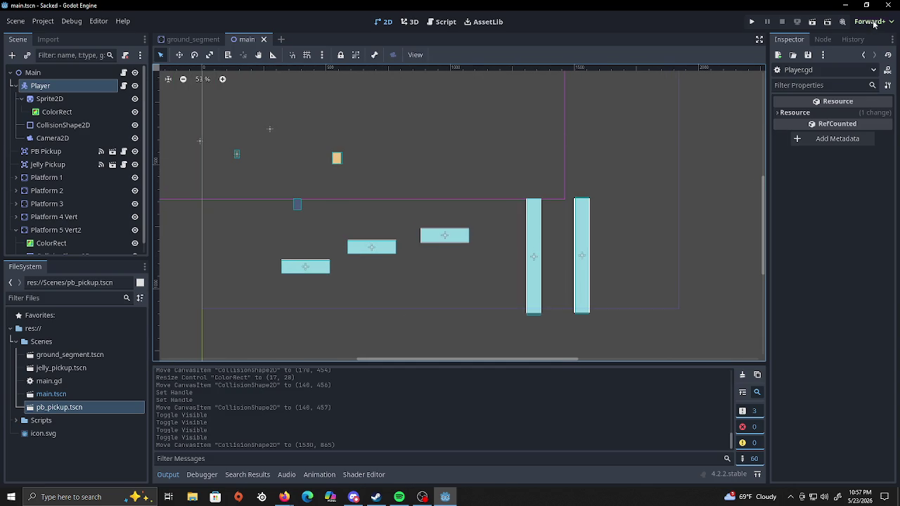
click(752, 22)
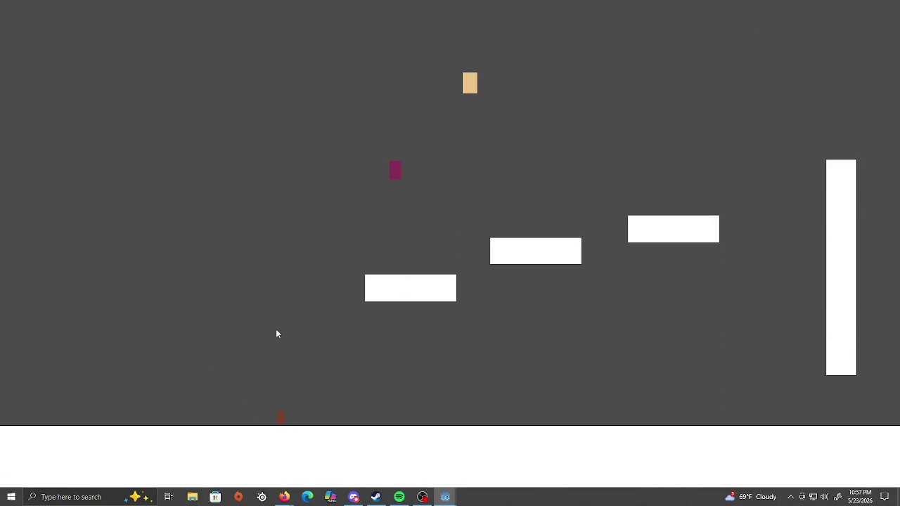
Make the game fullscreen with F11, then jump while moving left and jump in place.
key(F11)
key(Left)
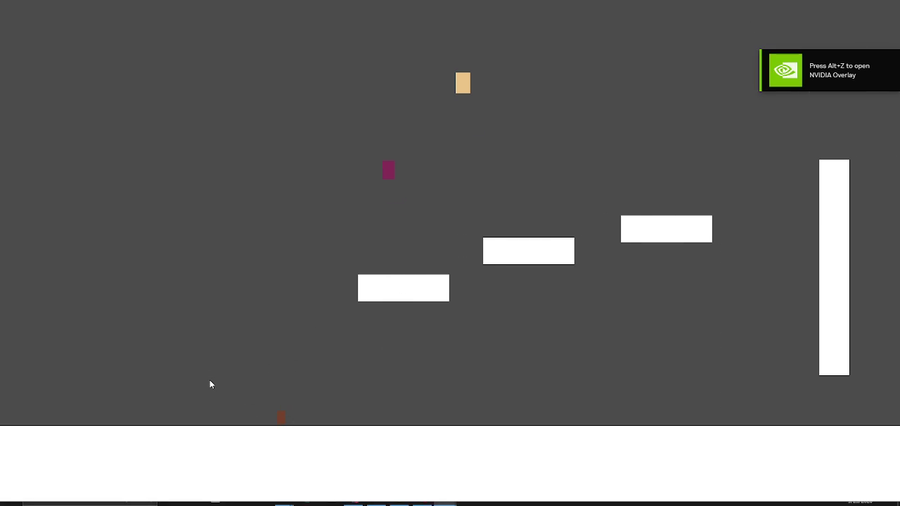
key(space)
key(space)
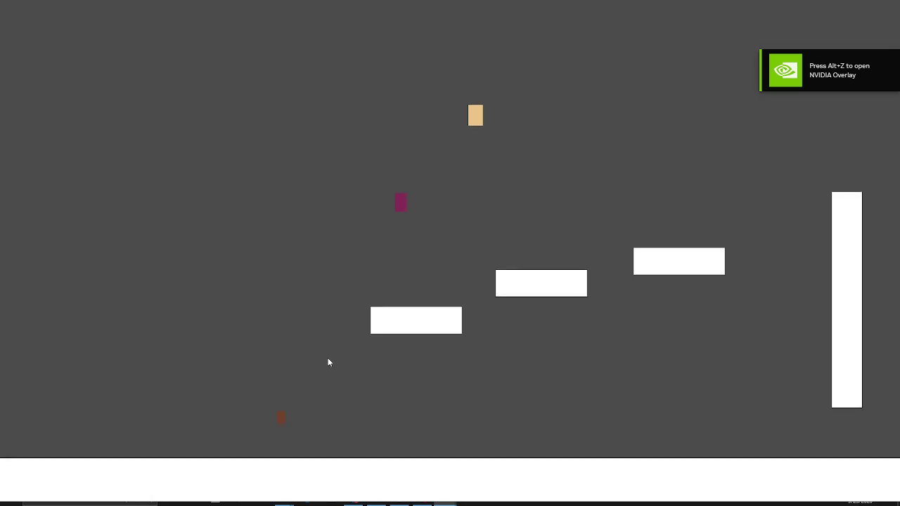
key(space)
key(space)
key(space)
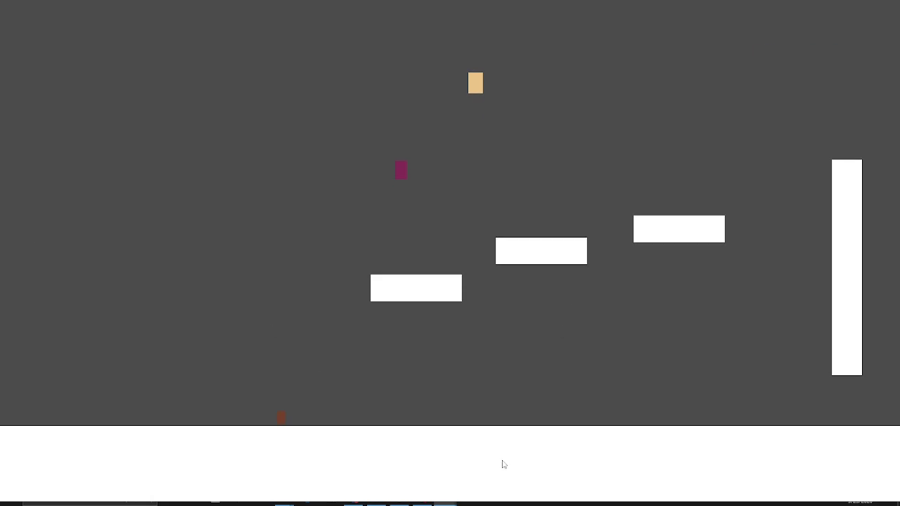
Switch between the editor and the running game window from the taskbar.
mouse_move(445, 497)
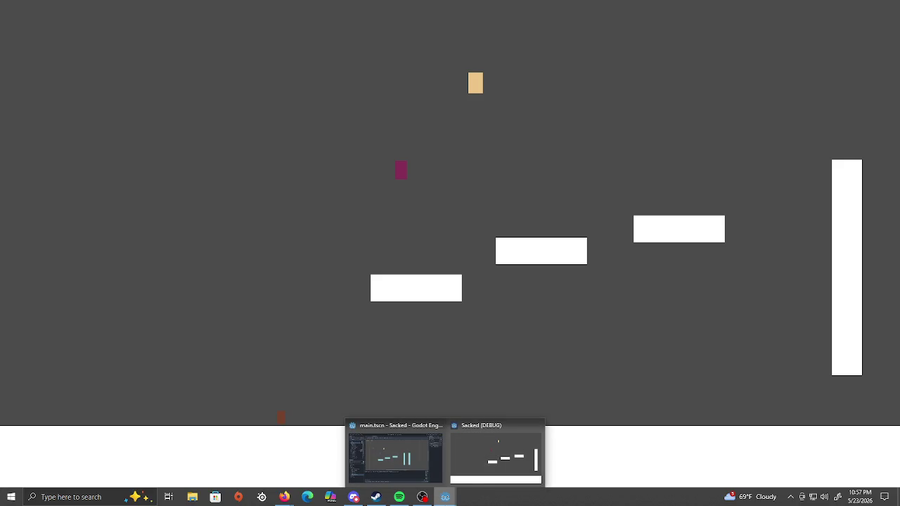
click(419, 461)
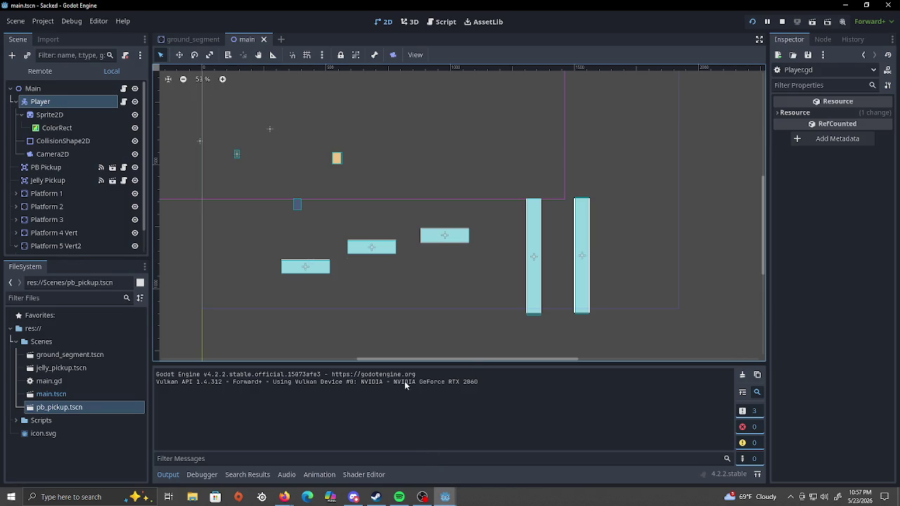
mouse_move(445, 497)
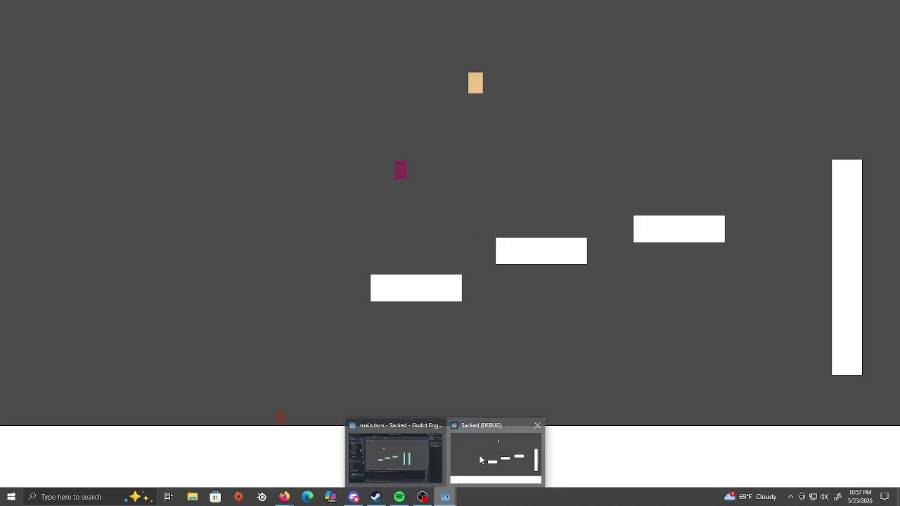
click(480, 454)
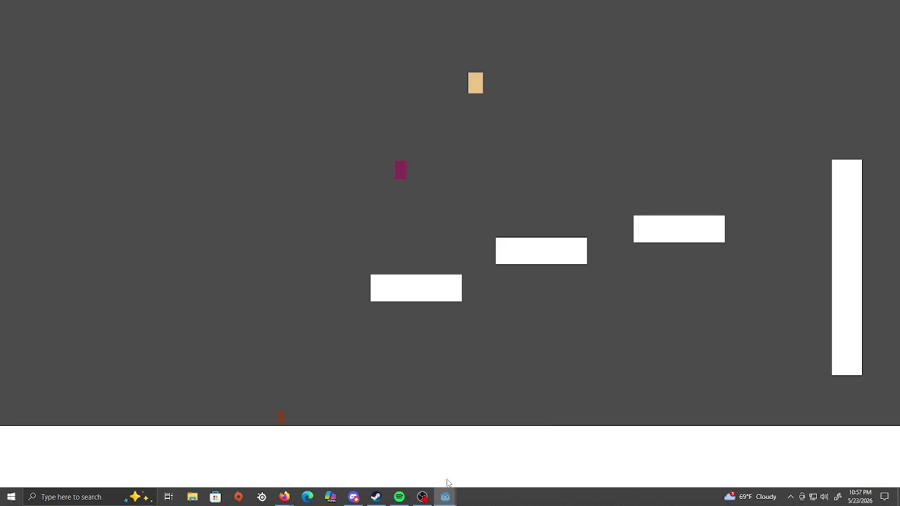
mouse_move(445, 496)
click(478, 445)
click(409, 461)
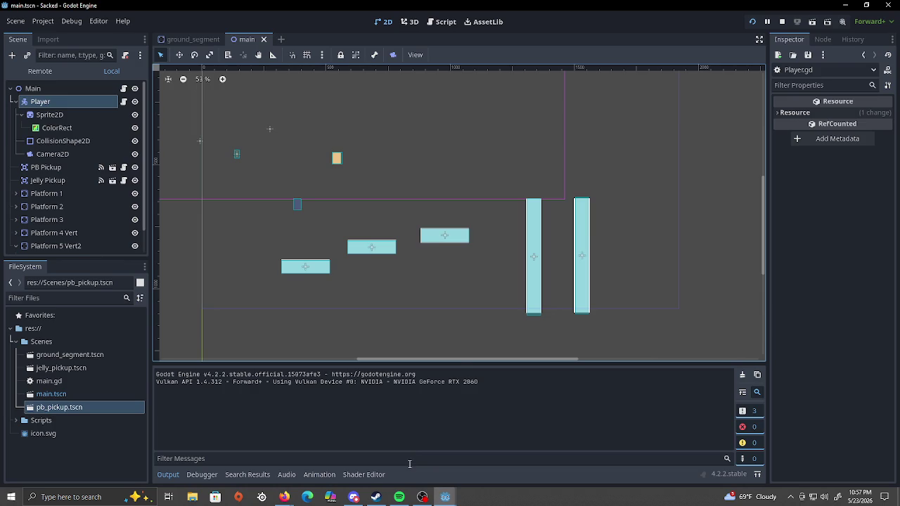
Shrink and minimize the editor to reveal the game, then restore the editor to full screen.
mouse_move(541, 5)
mouse_down()
mouse_move(542, 34)
mouse_move(513, 34)
mouse_move(504, 16)
mouse_up()
click(721, 16)
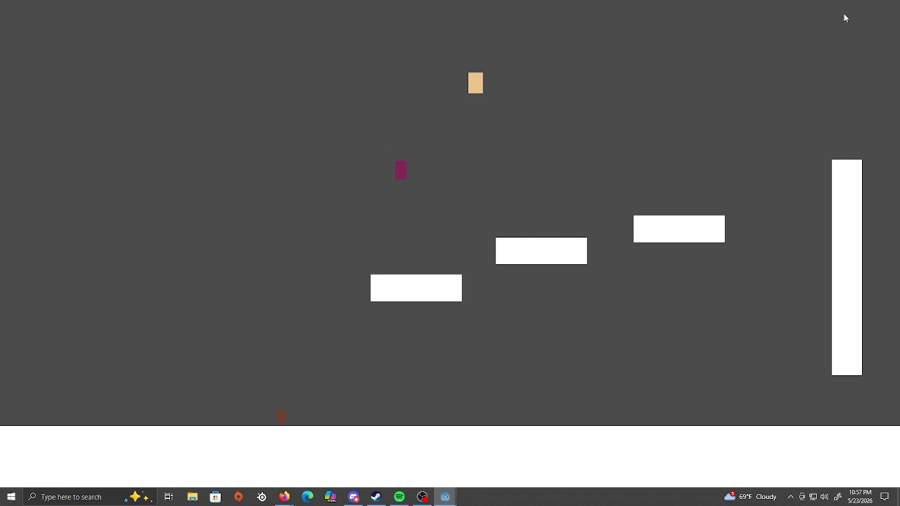
mouse_move(445, 497)
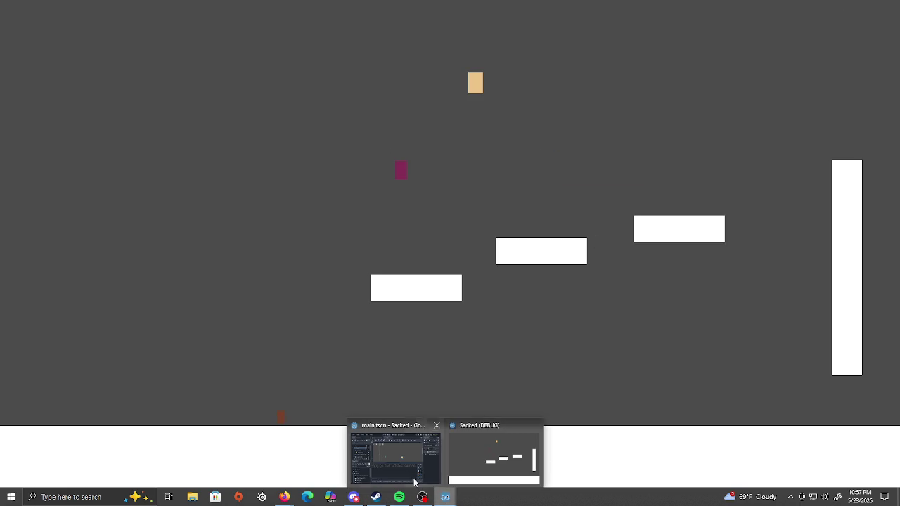
click(411, 427)
click(742, 15)
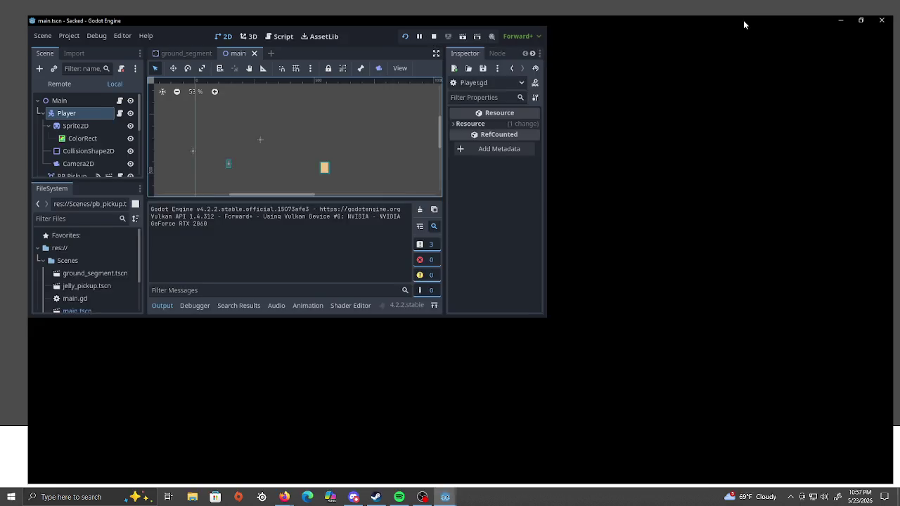
mouse_move(446, 496)
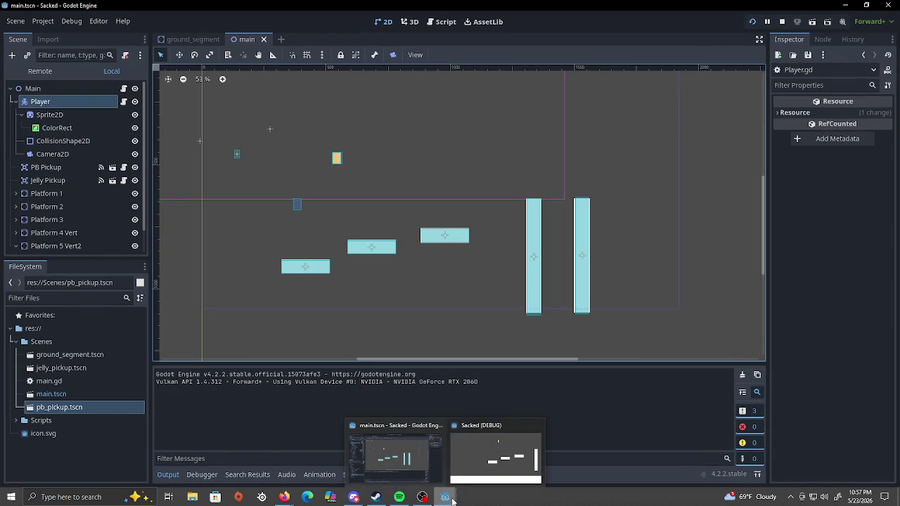
mouse_move(462, 481)
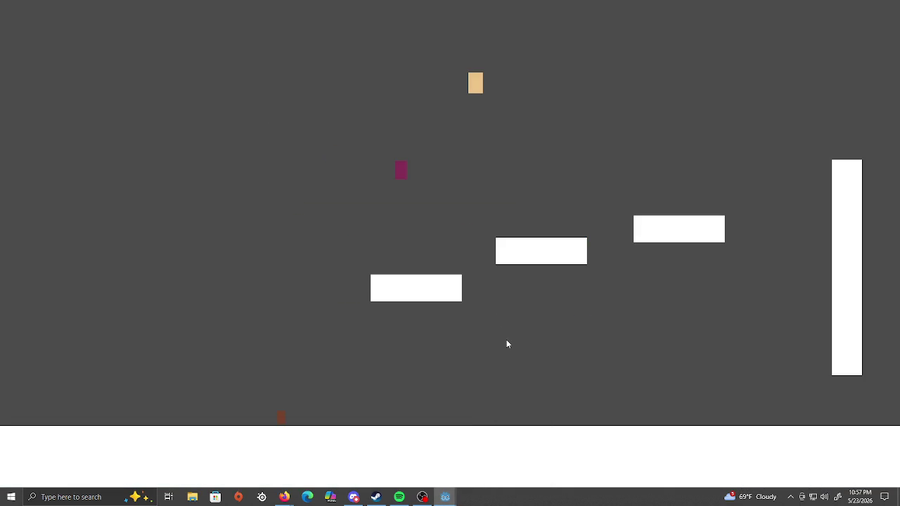
mouse_move(447, 498)
click(422, 463)
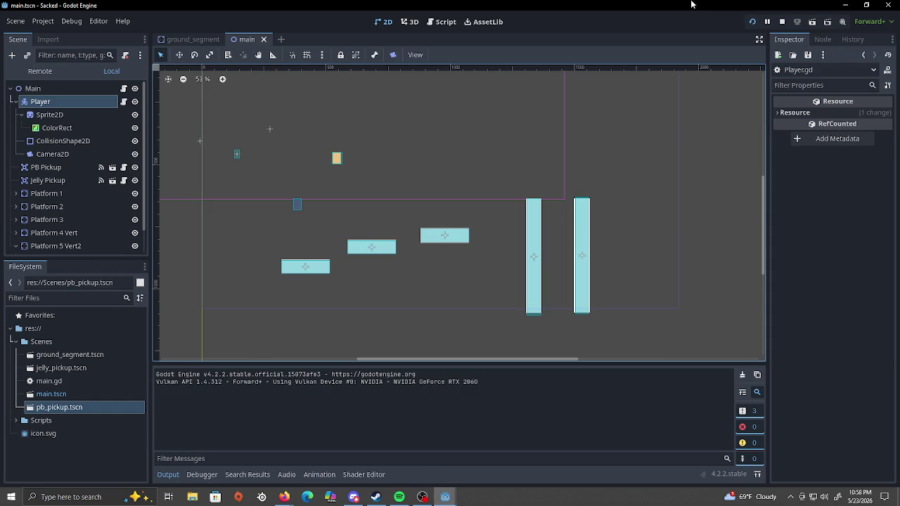
Stop the running game and return to the editor.
click(784, 23)
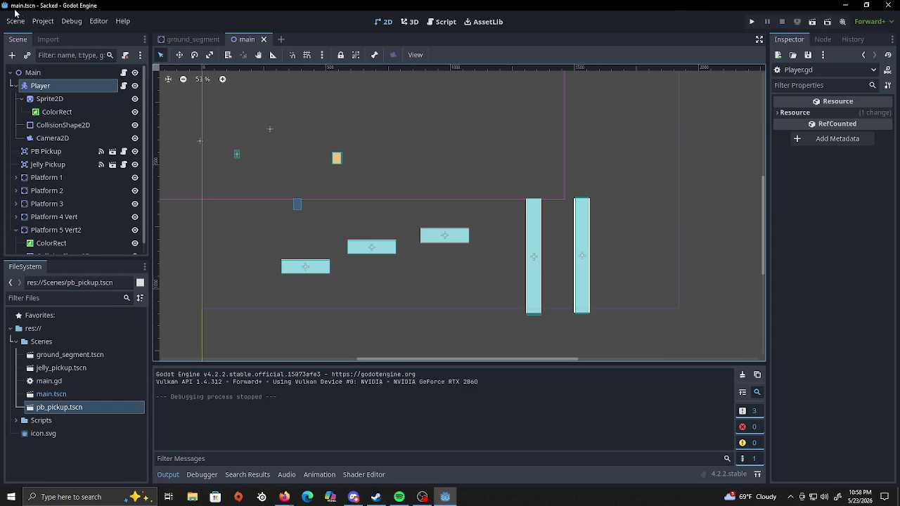
scroll(247, 192, down, 2)
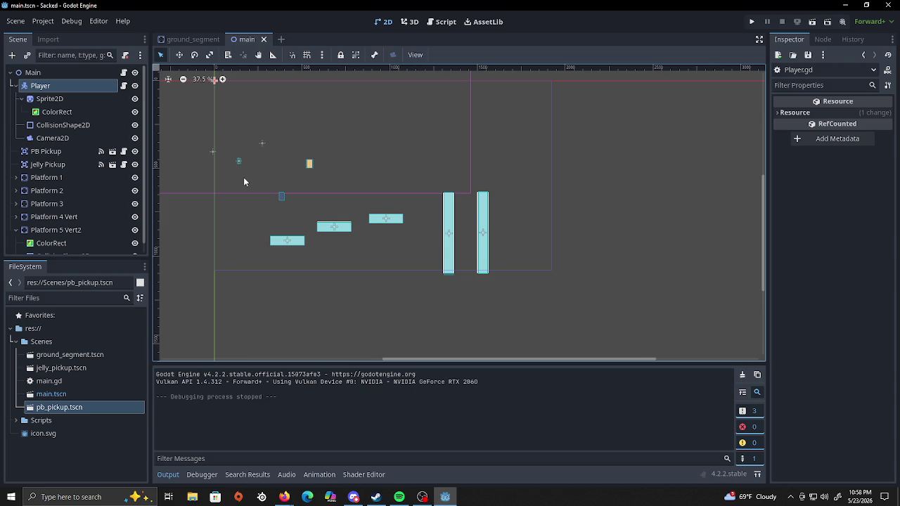
scroll(244, 182, up, 2)
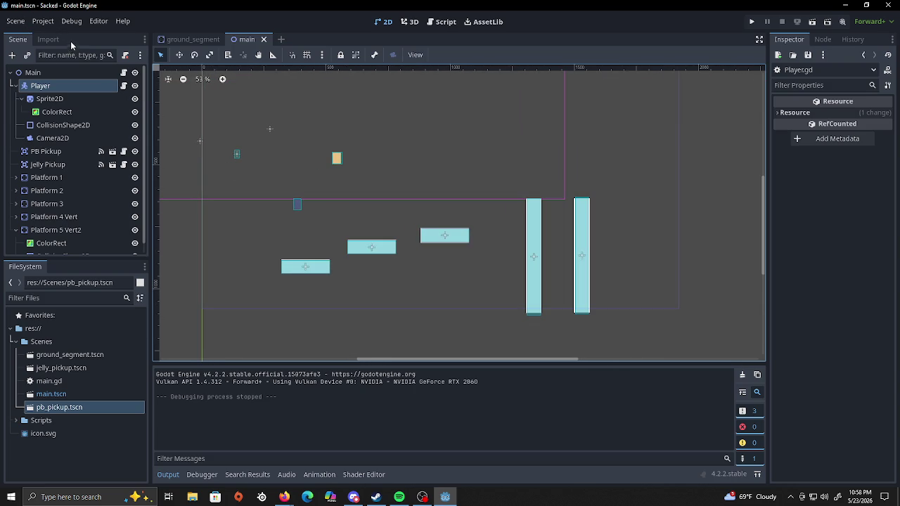
Revert Display > Window viewport width and height to 1152 × 648, then save and run with F5.
click(46, 22)
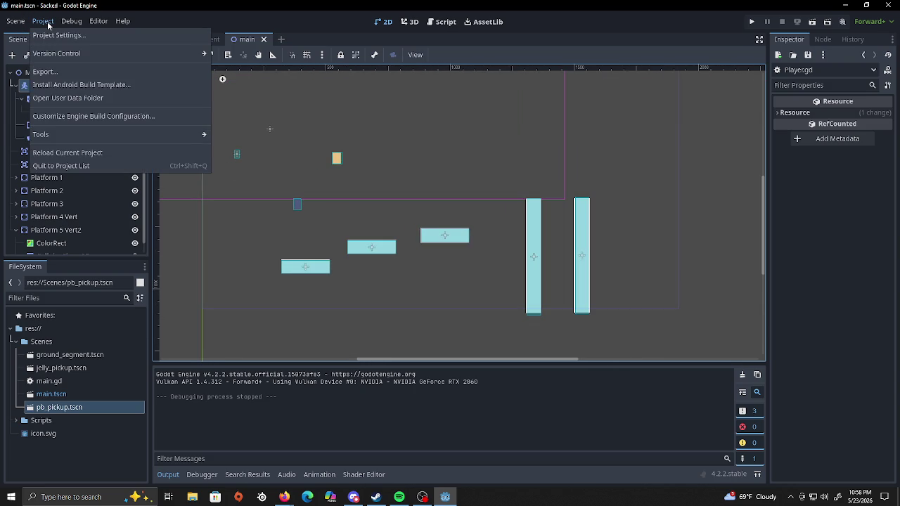
click(50, 36)
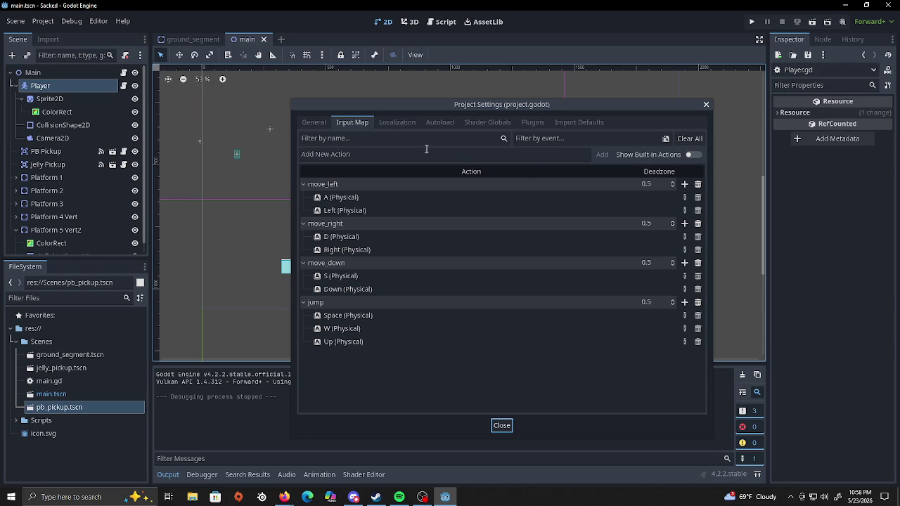
click(316, 122)
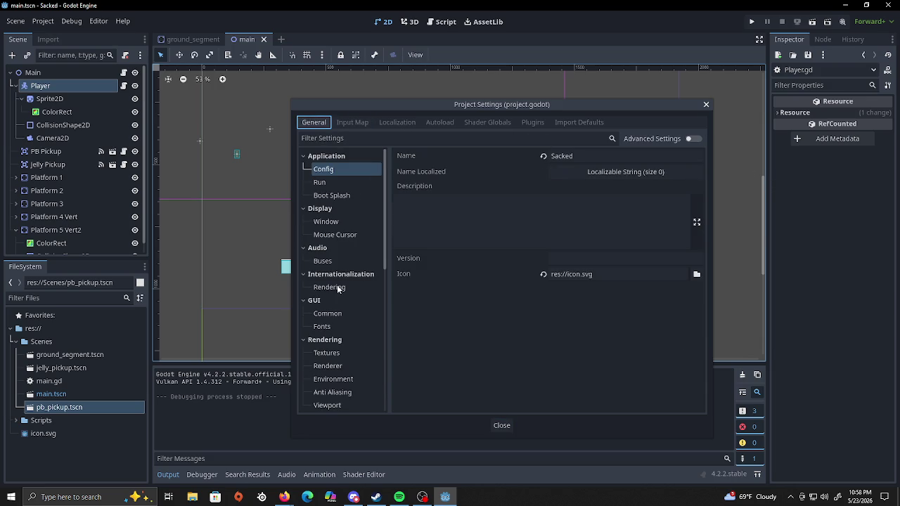
click(341, 223)
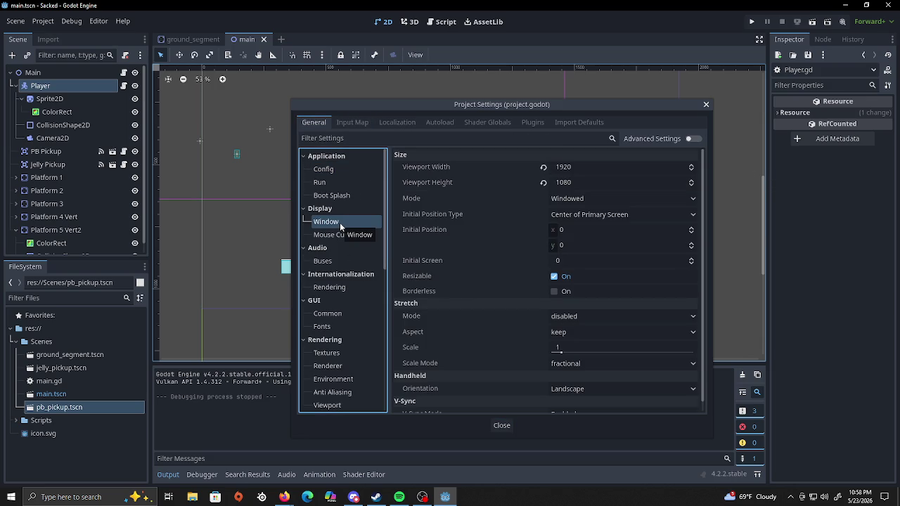
click(544, 169)
click(544, 183)
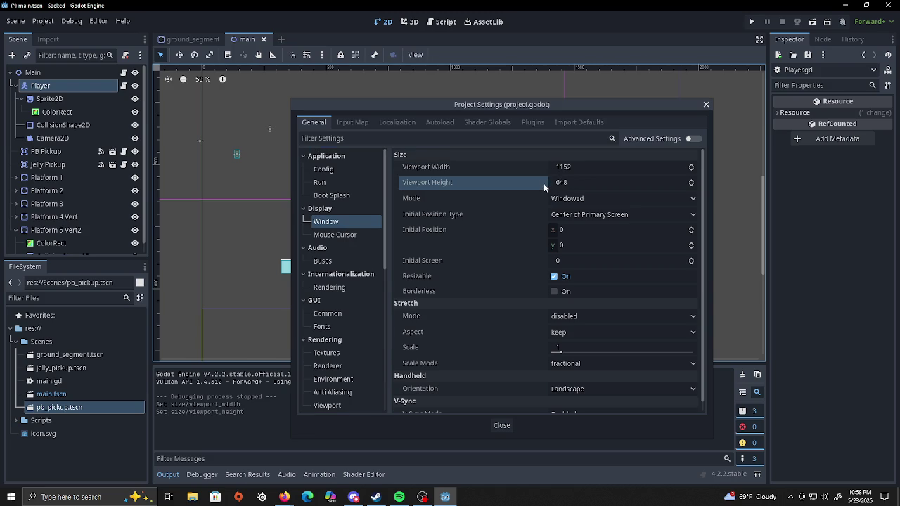
click(502, 426)
key(F5)
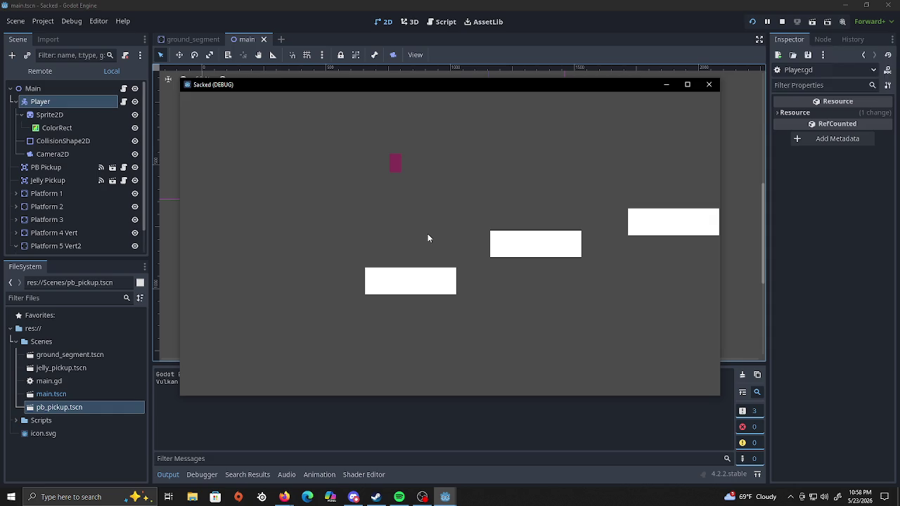
Maximize the game window and walk the player right, left and right again.
click(687, 85)
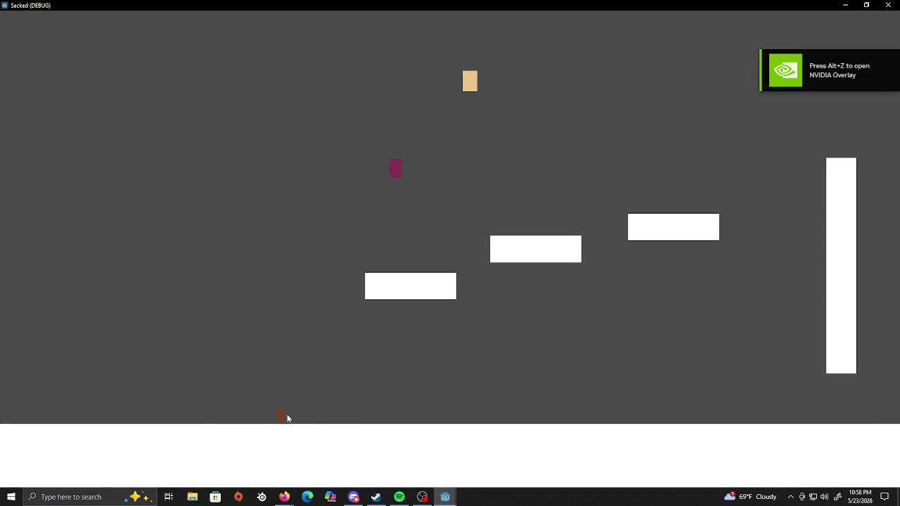
key(d)
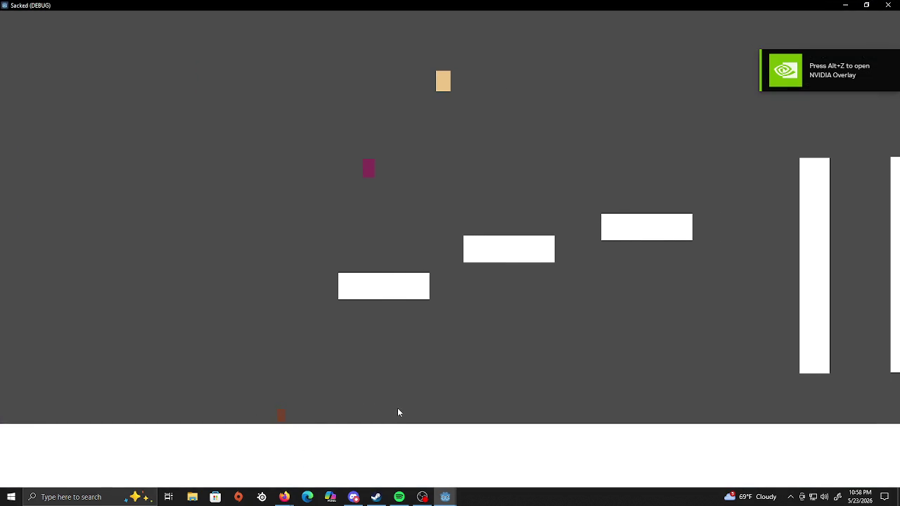
key(a)
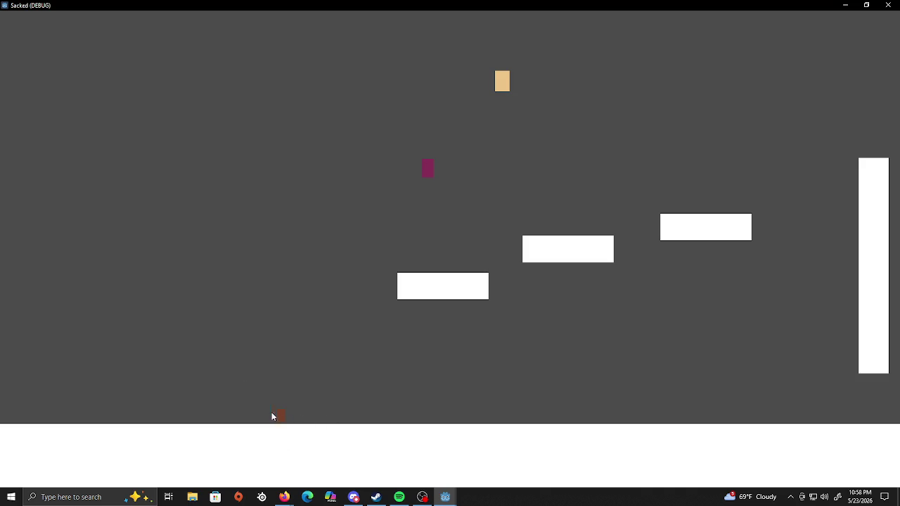
key(d)
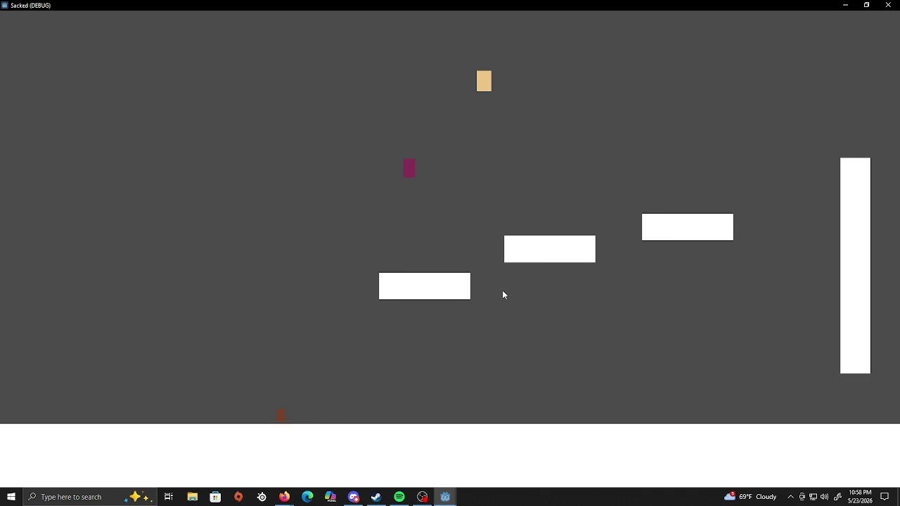
Shrink the game window, move it slightly aside, and close it with Alt+F4.
click(867, 5)
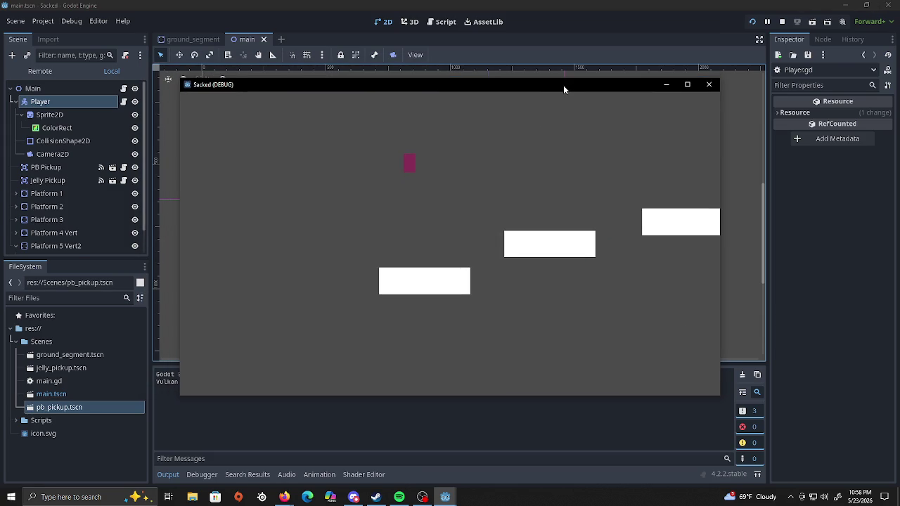
drag(563, 85, 544, 88)
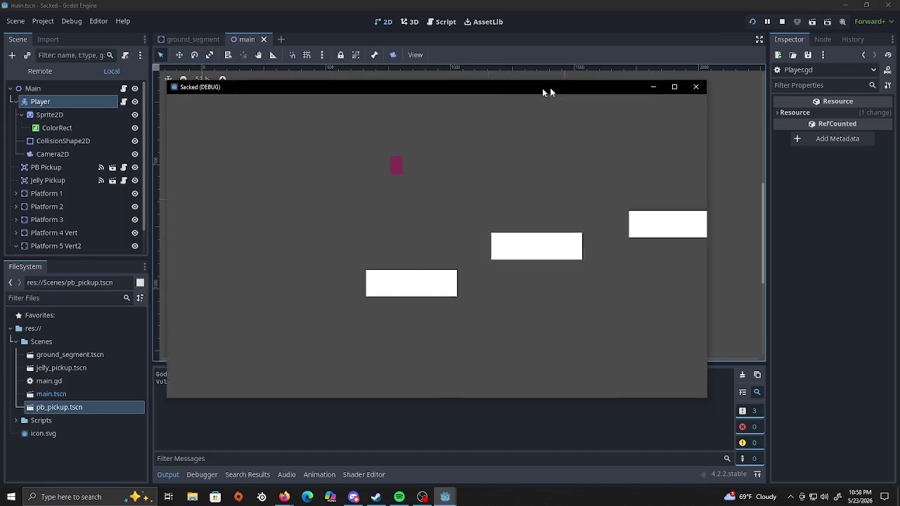
key(alt+F4)
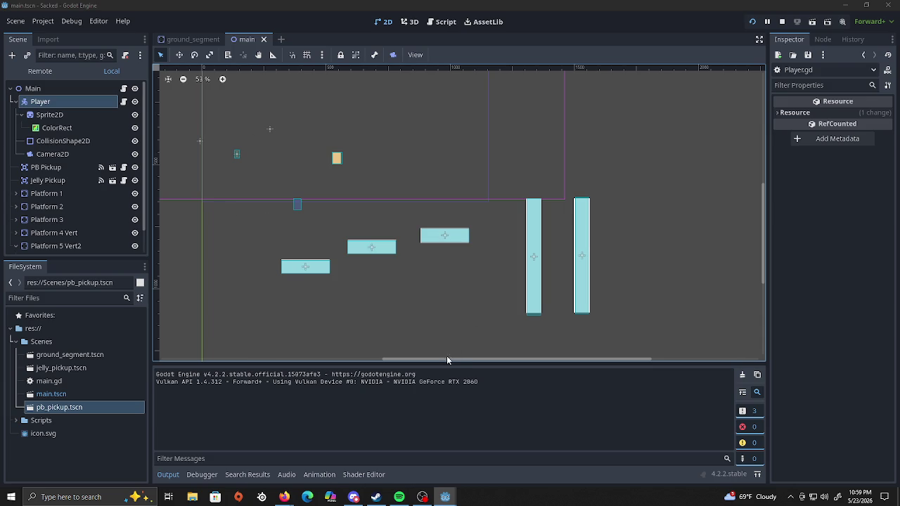
Move the Player's CollisionShape2D onto the sprite and shorten it, then test-run and close the game.
drag(447, 359, 371, 362)
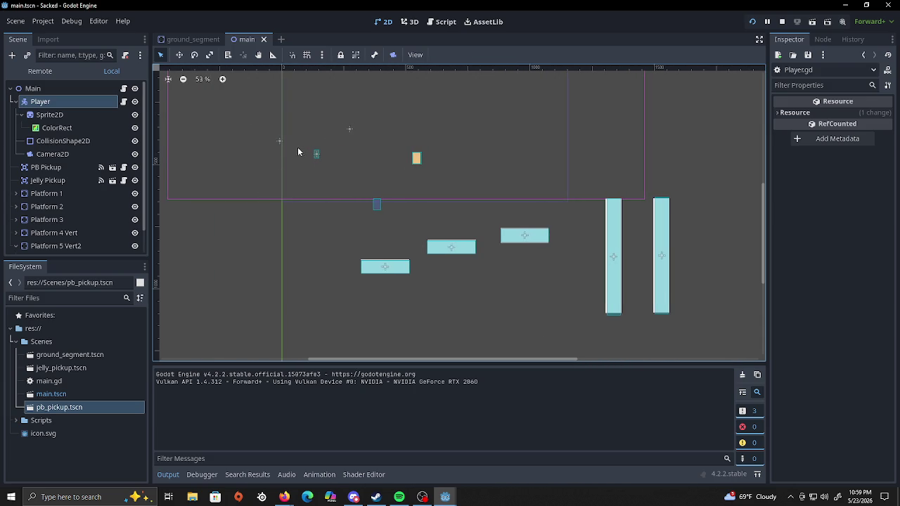
scroll(300, 141, up, 5)
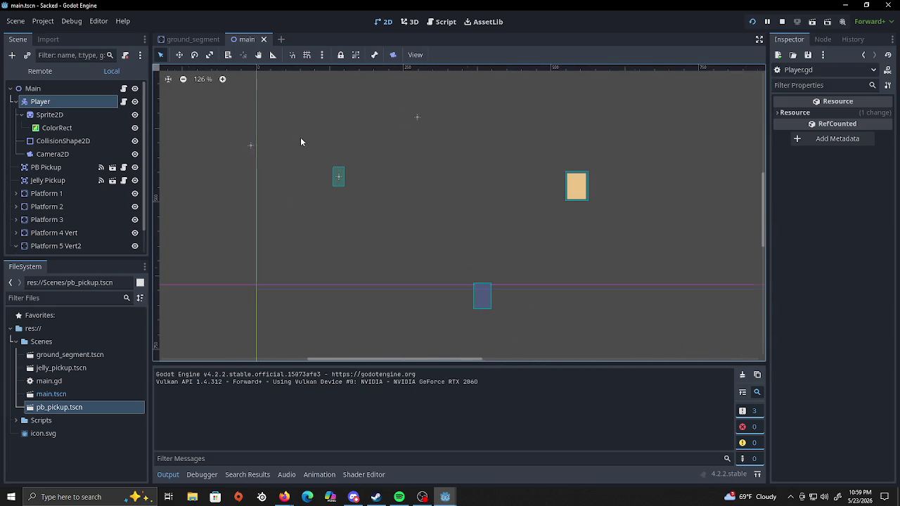
click(338, 176)
mouse_move(338, 176)
mouse_down()
mouse_move(369, 188)
mouse_move(352, 194)
mouse_move(367, 215)
mouse_move(338, 153)
mouse_move(378, 188)
mouse_move(361, 203)
mouse_move(365, 220)
mouse_up()
click(343, 182)
drag(348, 137, 354, 168)
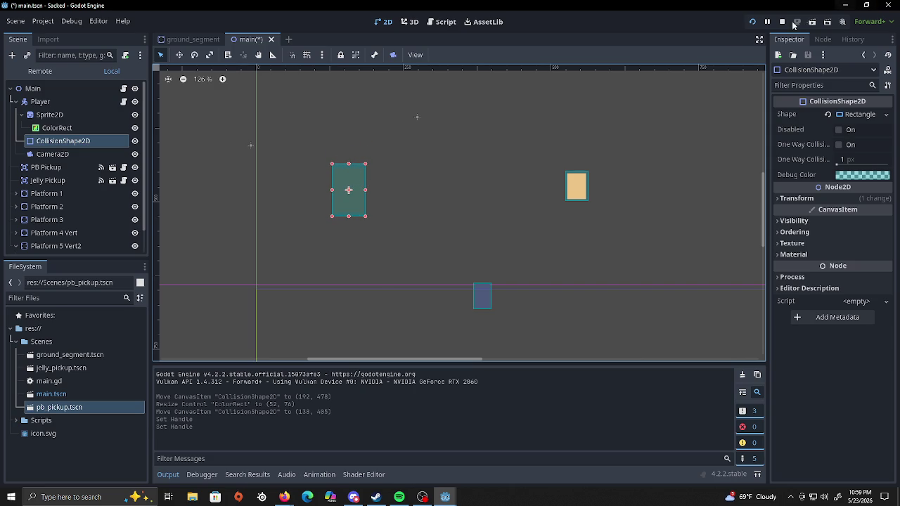
click(751, 23)
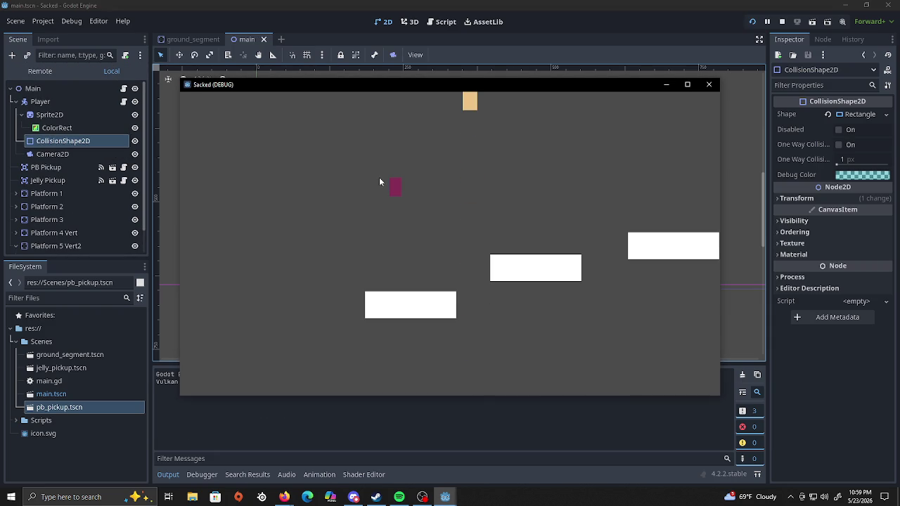
click(714, 84)
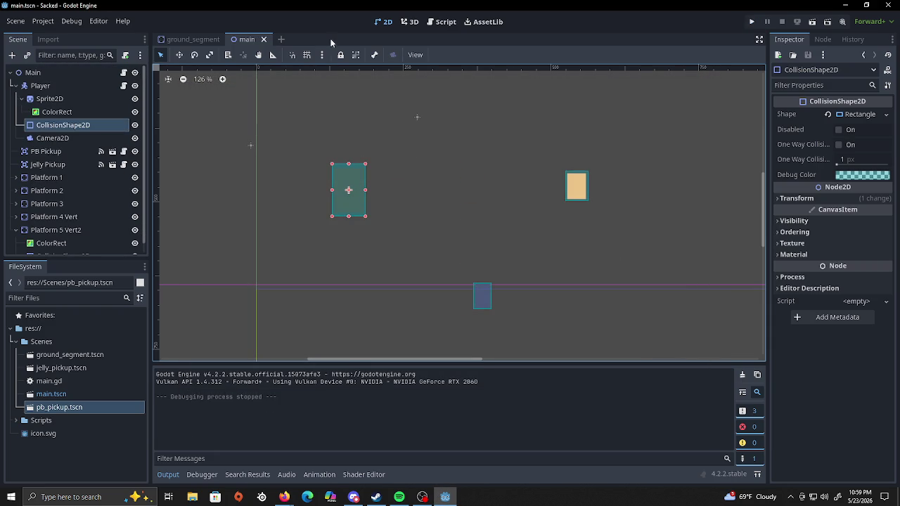
click(450, 182)
scroll(447, 195, down, 8)
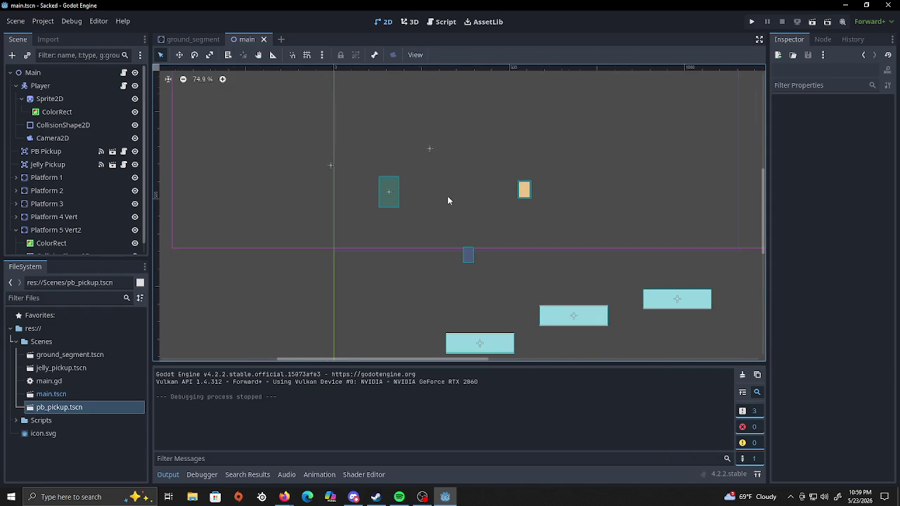
scroll(448, 201, up, 2)
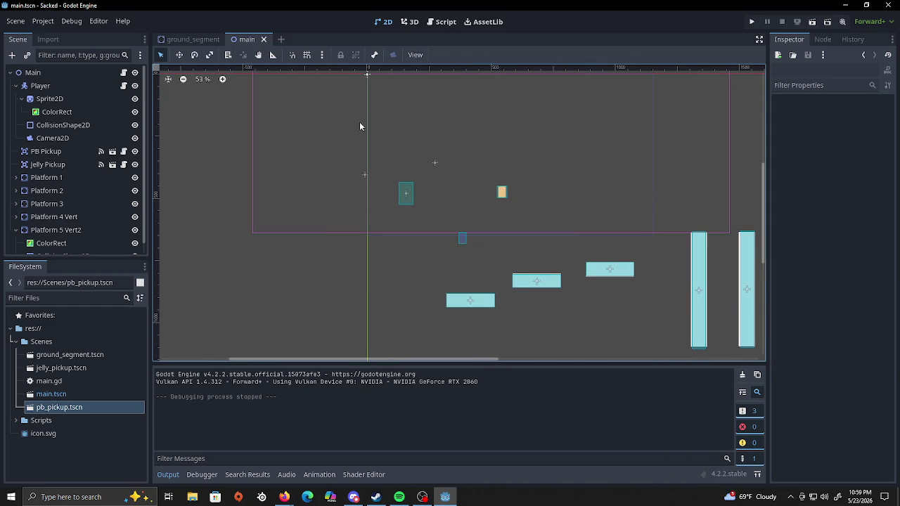
click(752, 23)
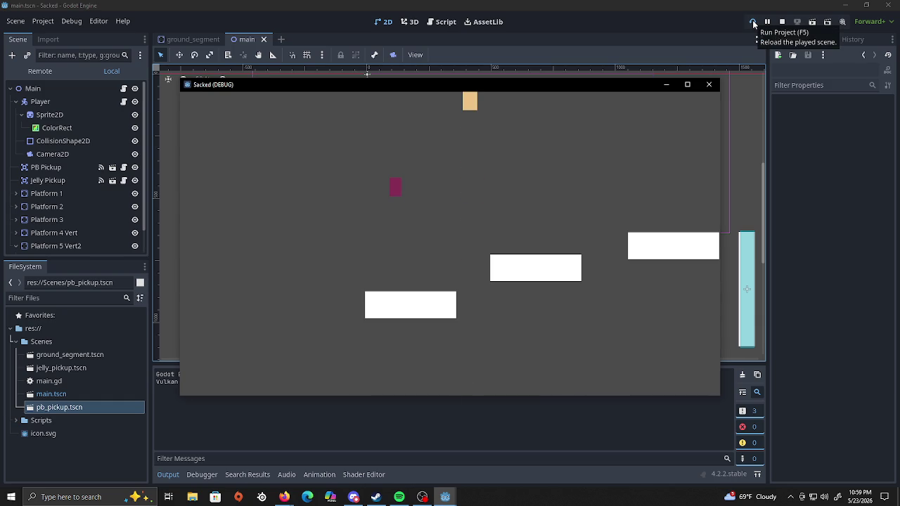
click(686, 84)
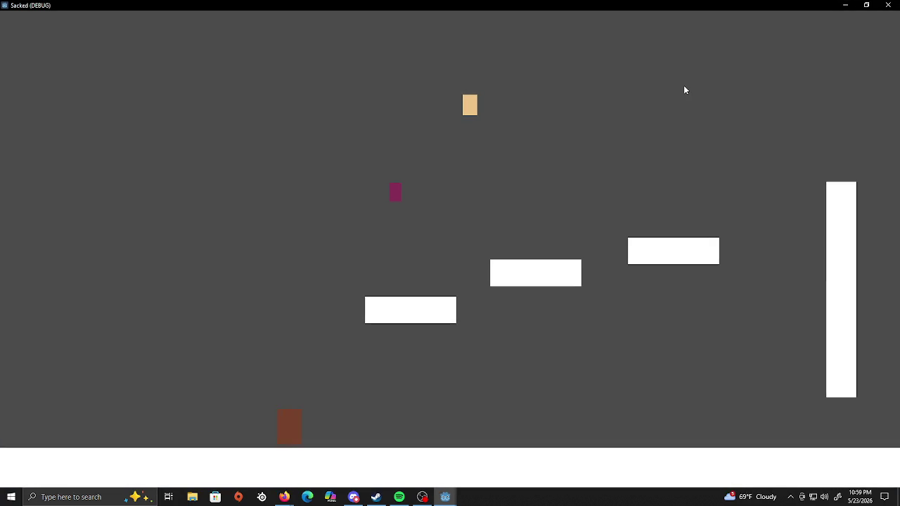
key(Right)
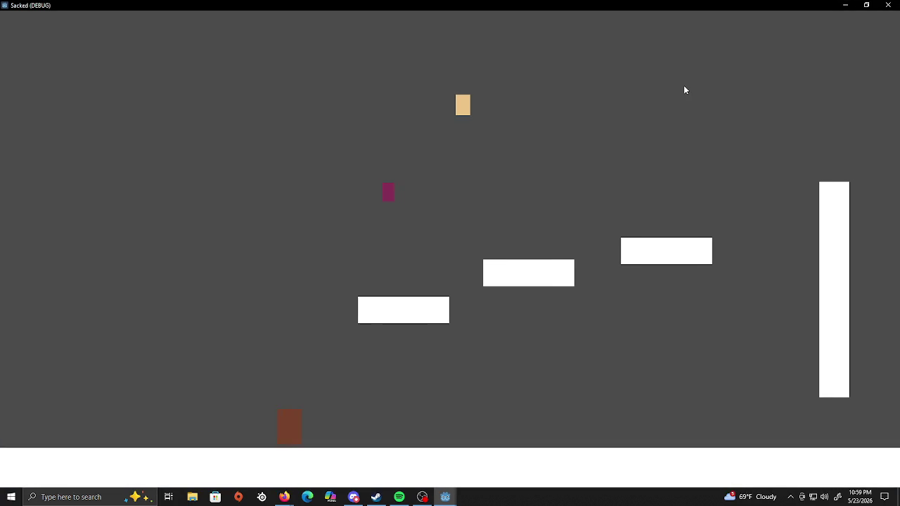
key(Right)
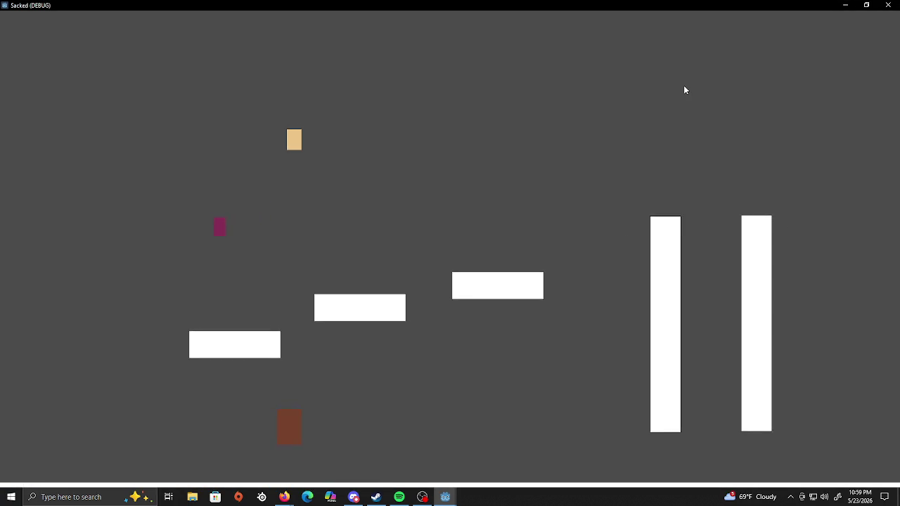
key(Right)
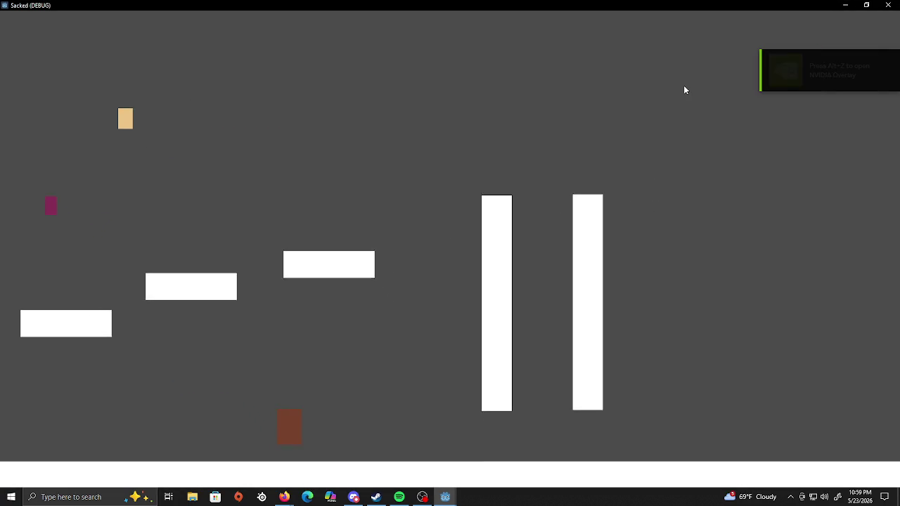
key(Right)
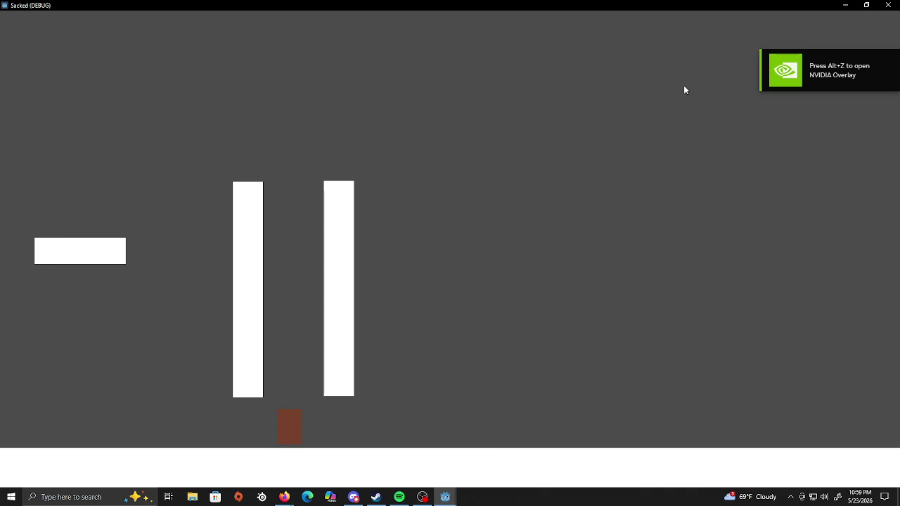
key(Down)
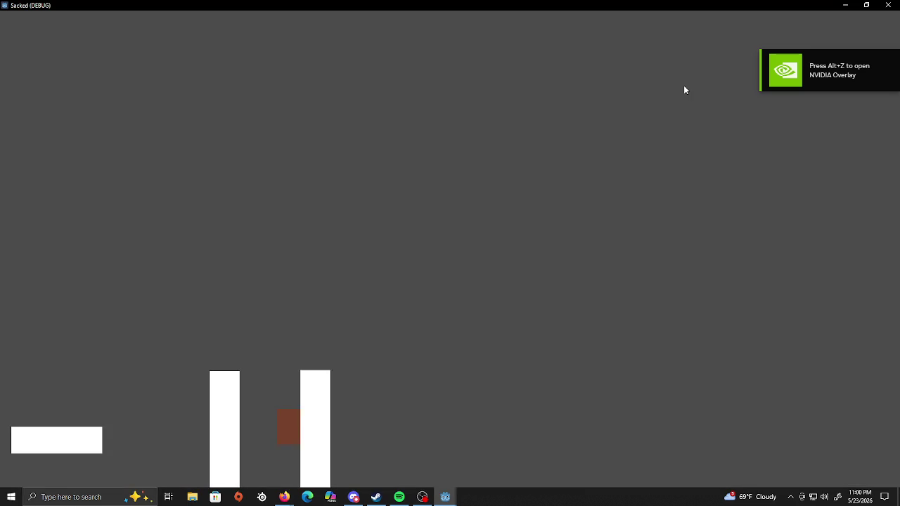
key(Up)
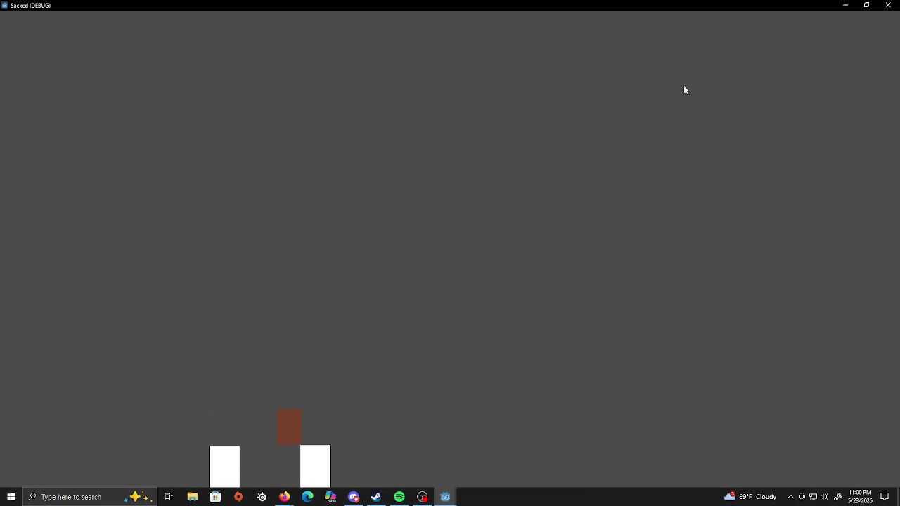
key(Up)
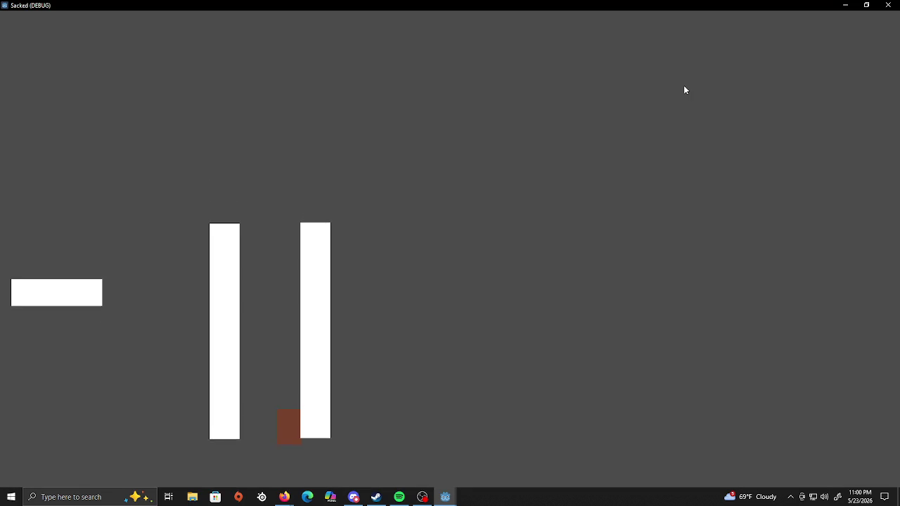
key(Left)
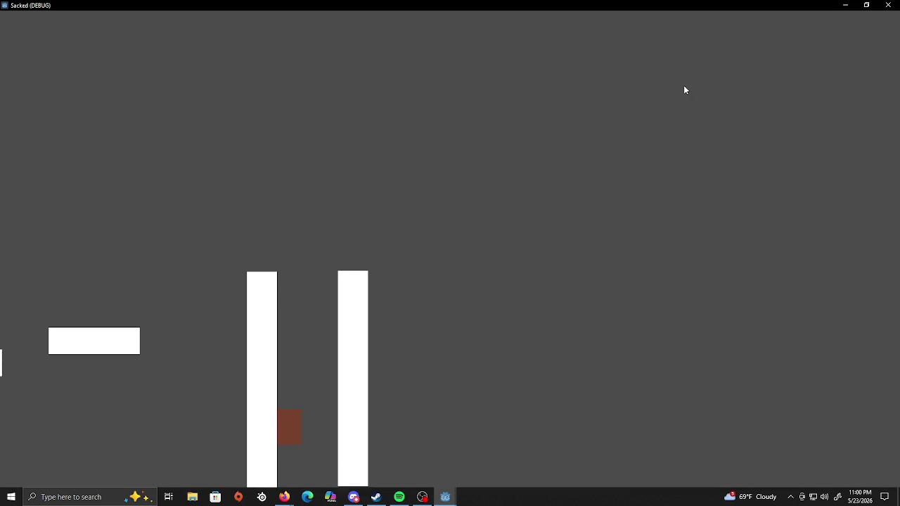
key(Up)
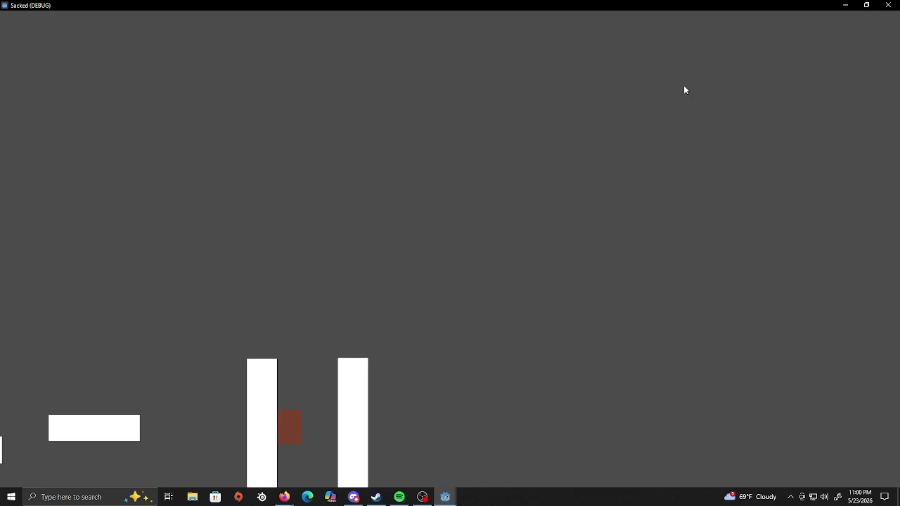
key(Right)
key(Up)
key(Left)
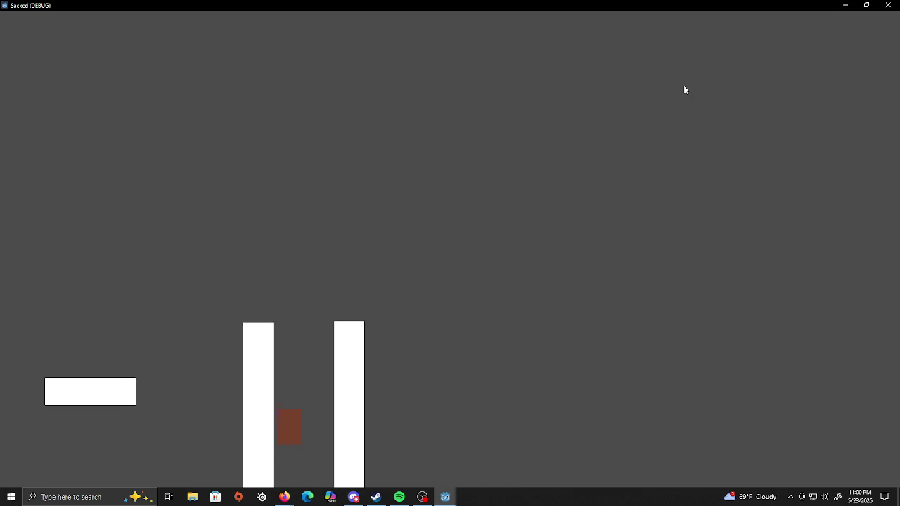
key(Up)
key(Right)
key(Up)
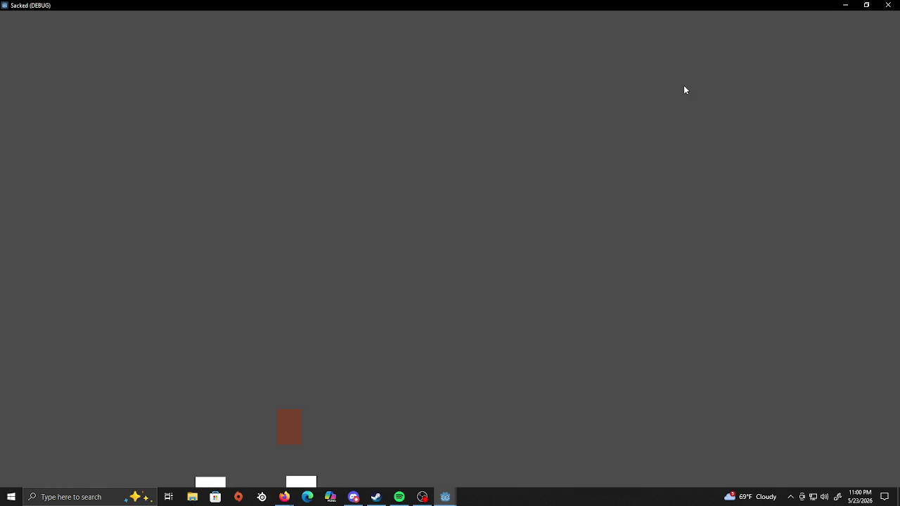
key(Right)
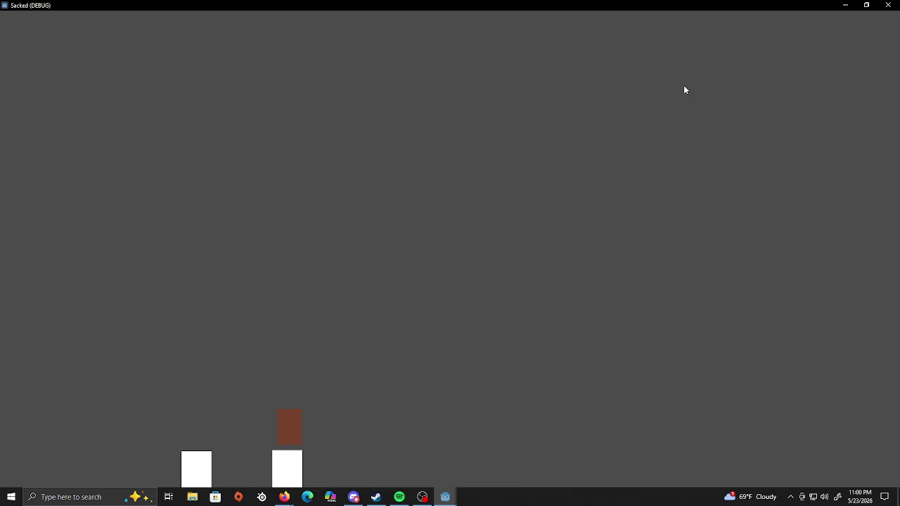
click(888, 5)
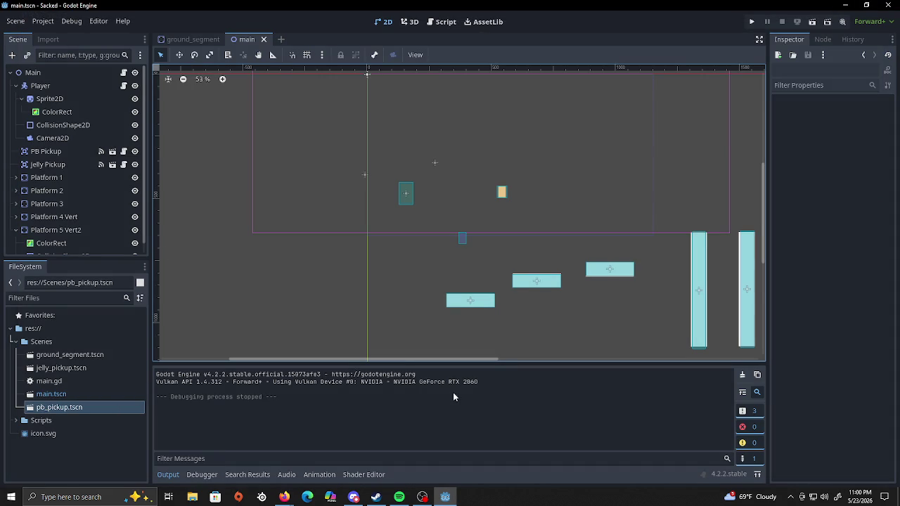